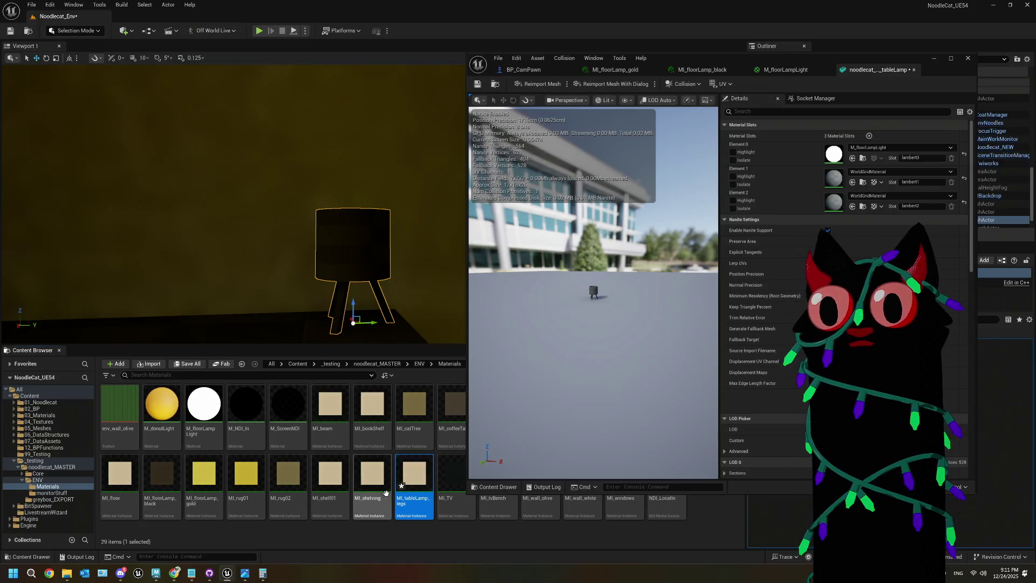
# - Assign MI_tableLamp_legs to Element 1 of the table lamp mesh and save
pyautogui.moveTo(414, 475); pyautogui.dragTo(807, 208)
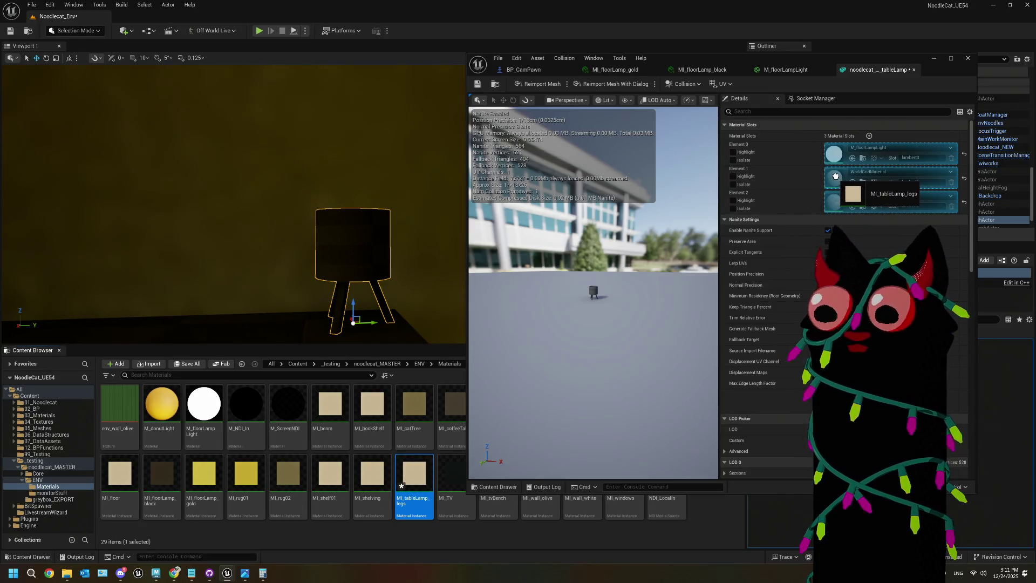
pyautogui.moveTo(836, 176); pyautogui.dragTo(836, 178)
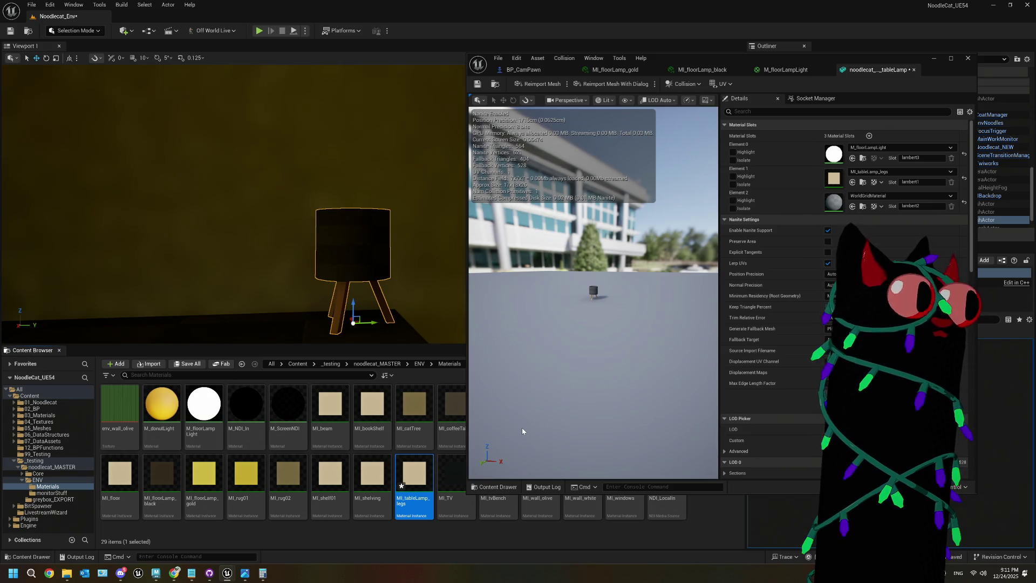
pyautogui.hotkey('ctrl', 'shift', 's')
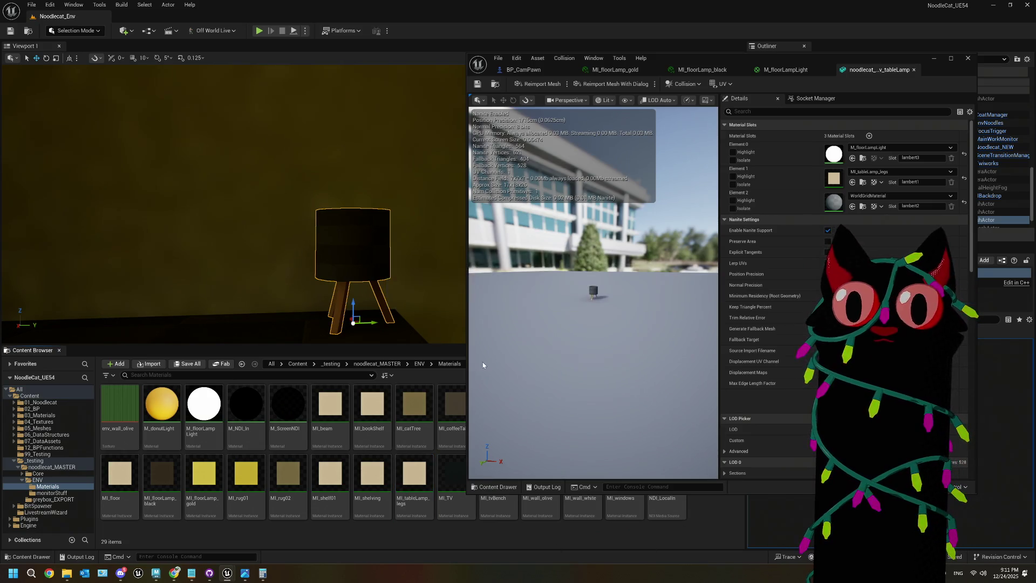
pyautogui.rightClick(704, 521)
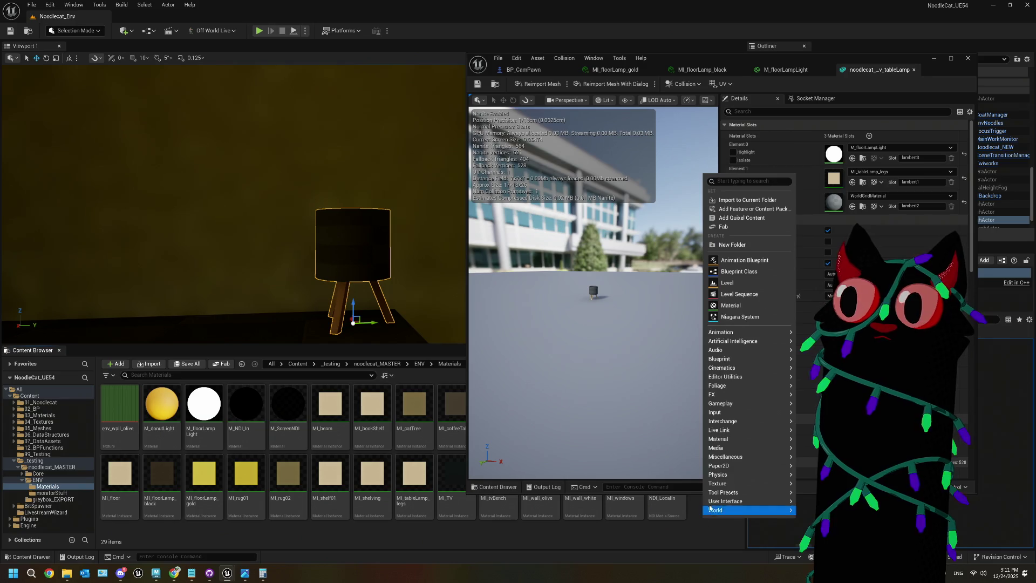
# - Create a material named M_lampShade and drop it onto the lamp mesh's Element 2 slot
pyautogui.moveTo(748, 346)
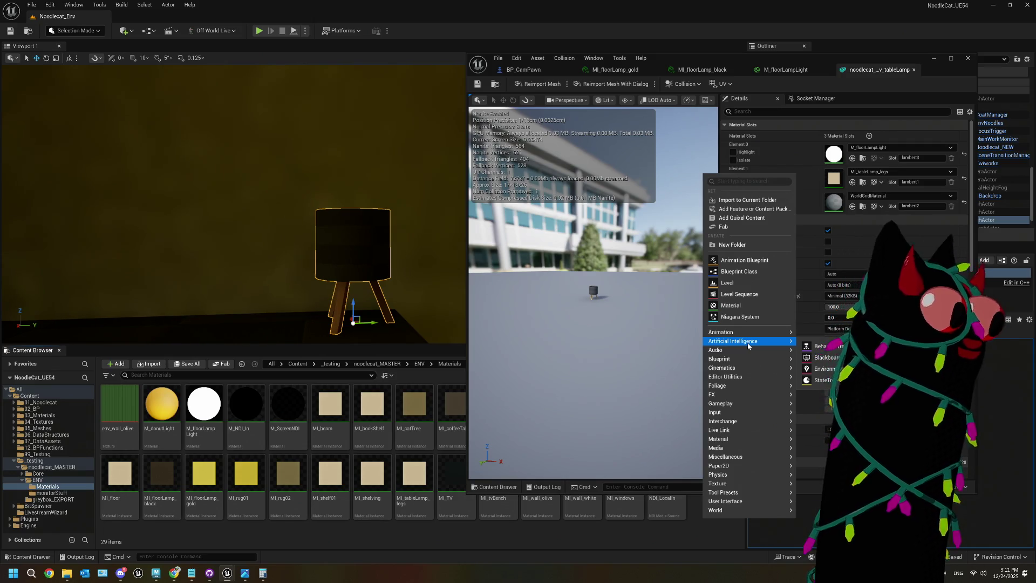
pyautogui.click(747, 309)
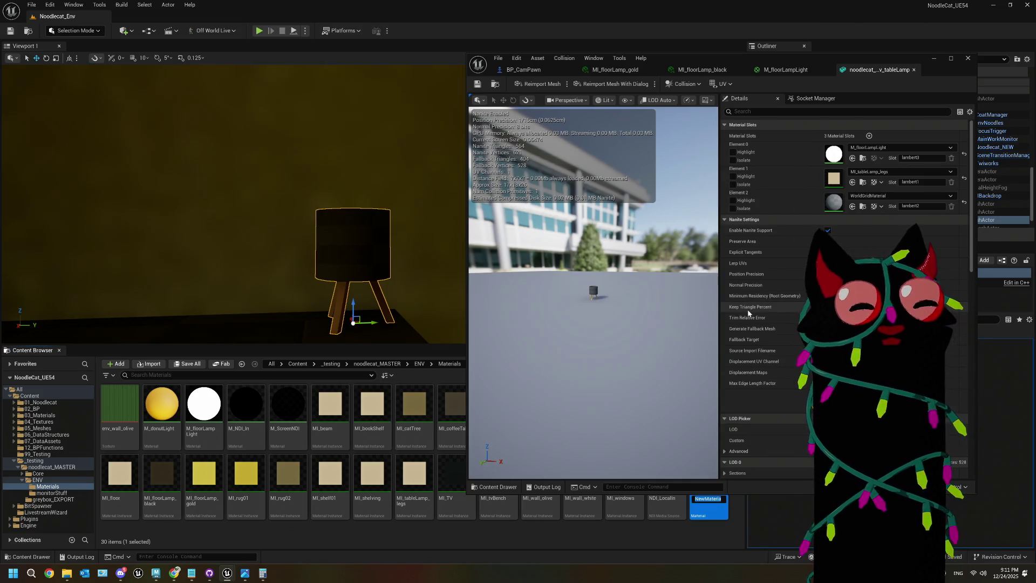
pyautogui.write('M_La')
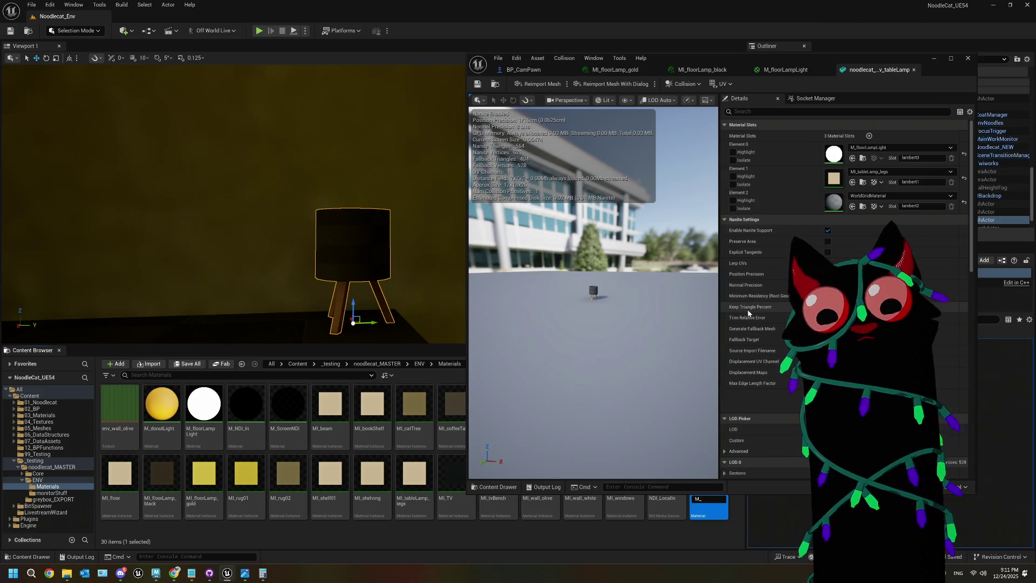
pyautogui.write('mpShade')
pyautogui.press('Return')
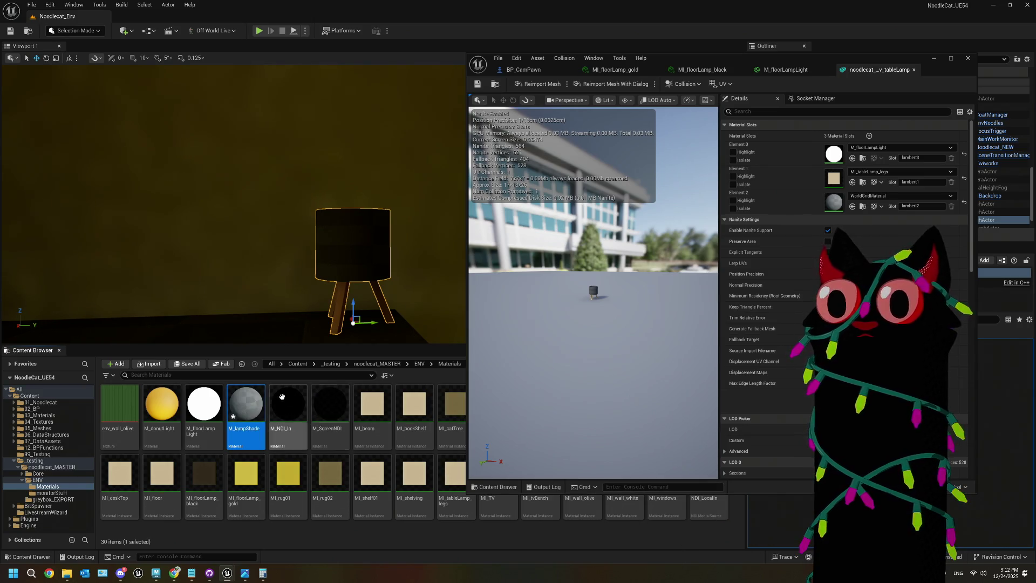
pyautogui.moveTo(246, 410)
pyautogui.mouseDown()
pyautogui.moveTo(832, 158)
pyautogui.moveTo(848, 216)
pyautogui.moveTo(834, 208)
pyautogui.mouseUp()
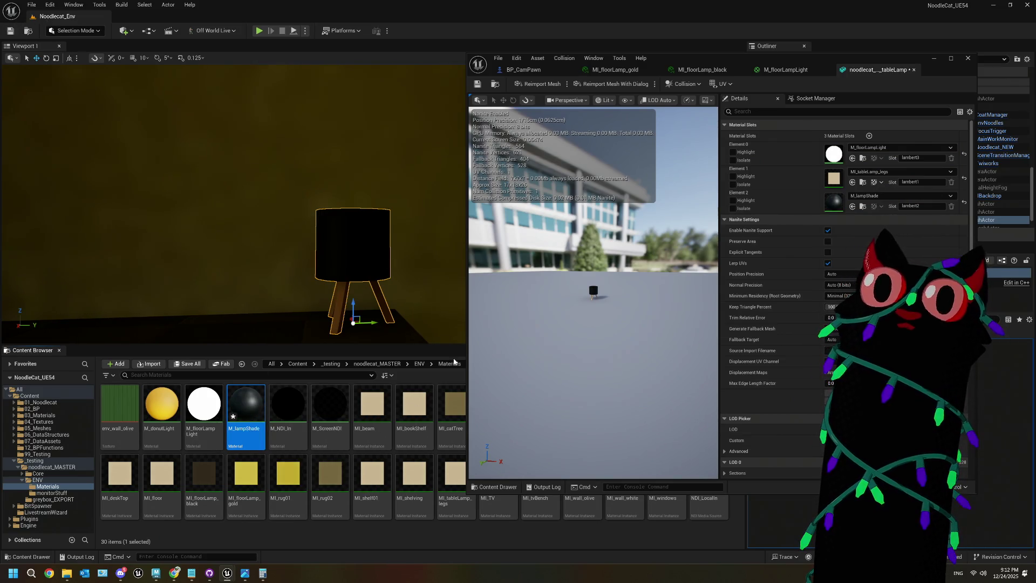
# - Open M_lampShade in the material editor and frame its output node
pyautogui.doubleClick(240, 422)
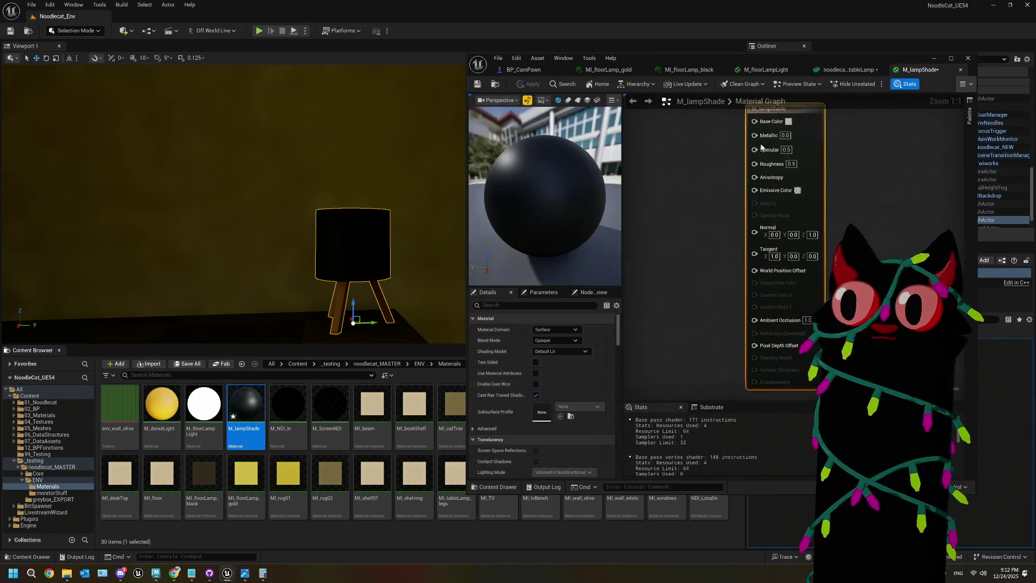
pyautogui.moveTo(767, 250)
pyautogui.mouseDown()
pyautogui.moveTo(777, 275)
pyautogui.moveTo(761, 213)
pyautogui.moveTo(745, 240)
pyautogui.mouseUp()
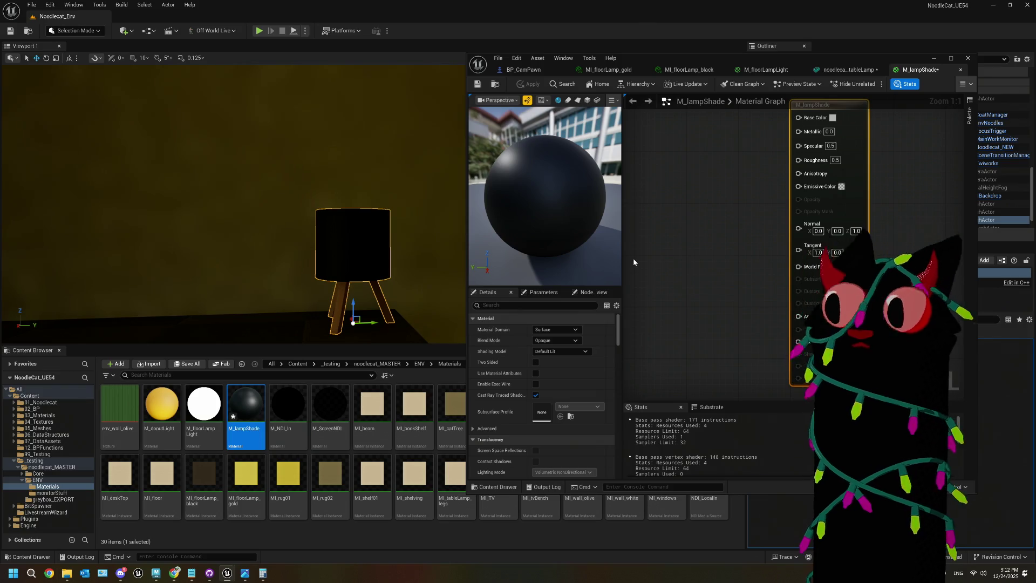
pyautogui.moveTo(724, 242); pyautogui.dragTo(746, 245)
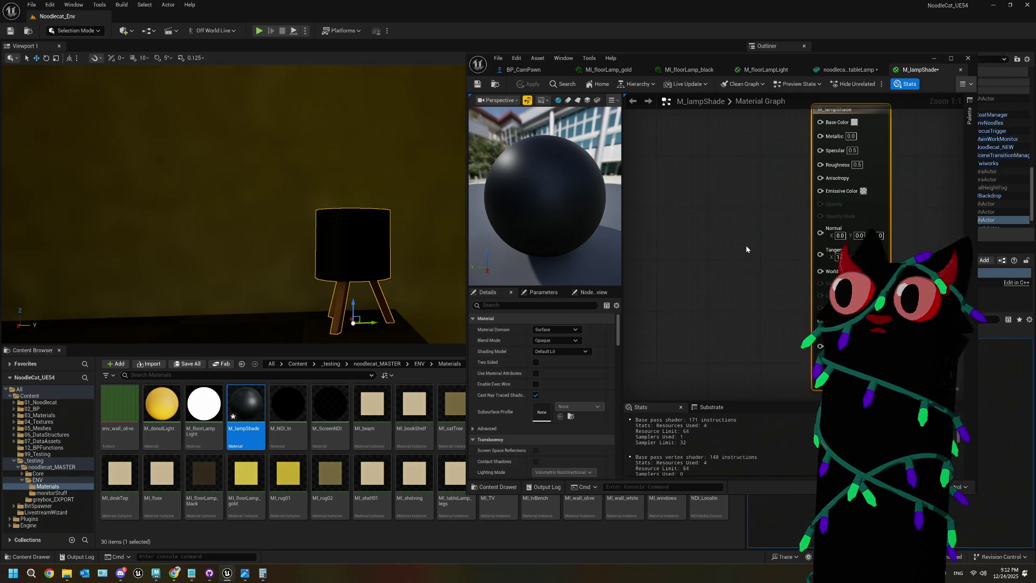
pyautogui.moveTo(731, 245); pyautogui.dragTo(758, 253)
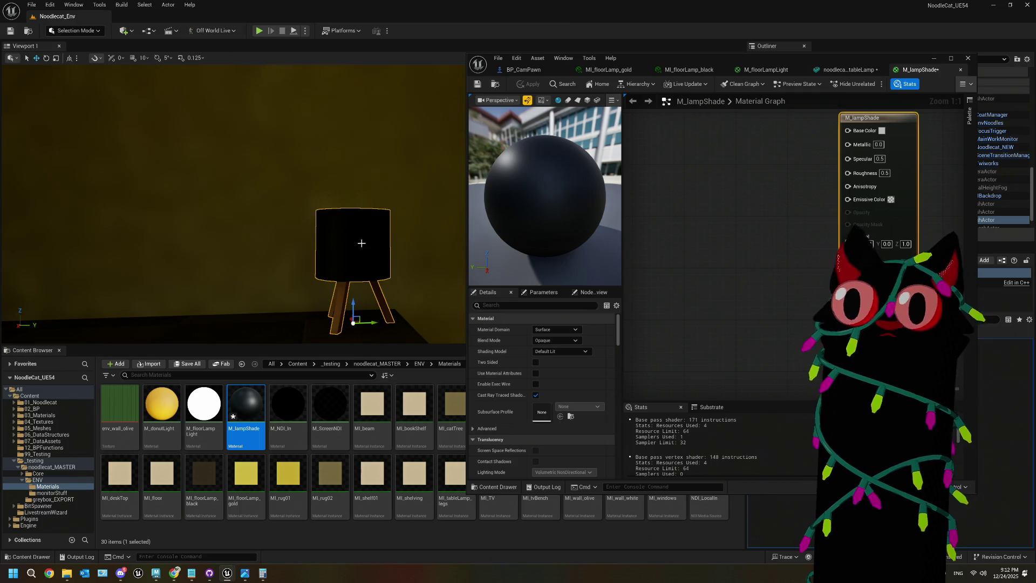
pyautogui.moveTo(362, 243)
pyautogui.mouseDown()
pyautogui.moveTo(358, 261)
pyautogui.moveTo(357, 250)
pyautogui.moveTo(270, 206)
pyautogui.mouseUp()
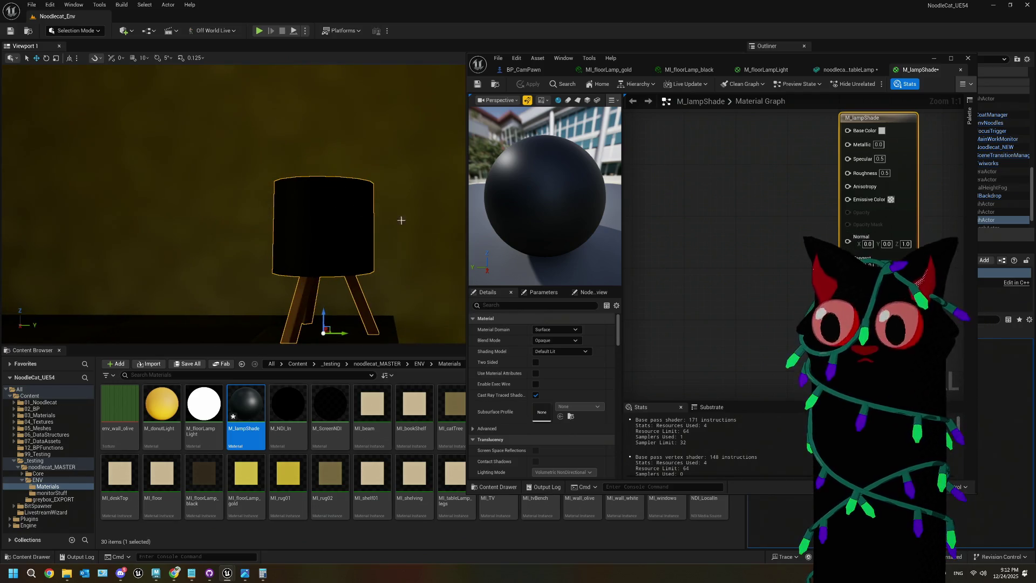
pyautogui.click(769, 263)
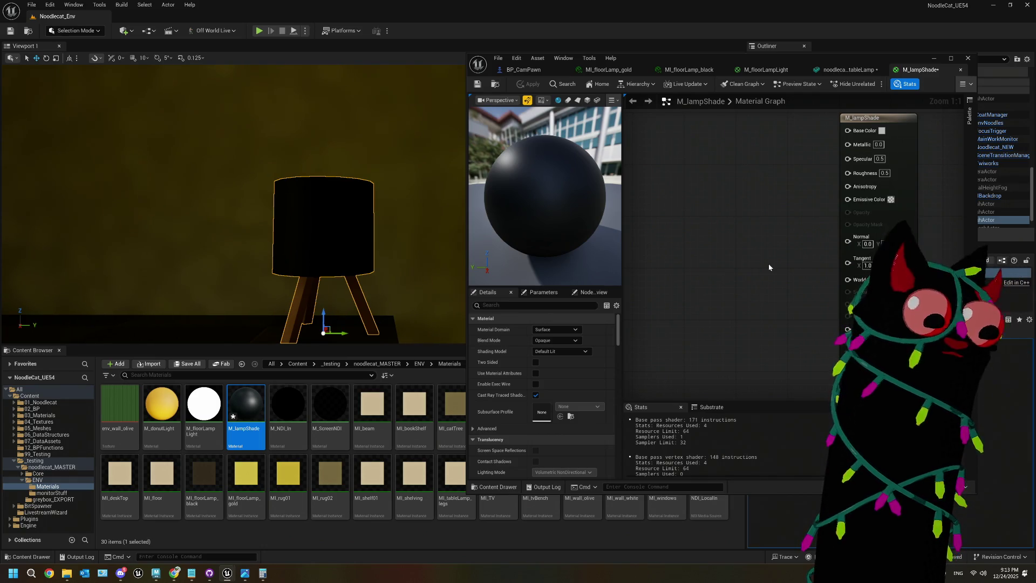
# - Maximize the material editor, close the tableLamp mesh editor, then minimize the editor
pyautogui.doubleClick(858, 66)
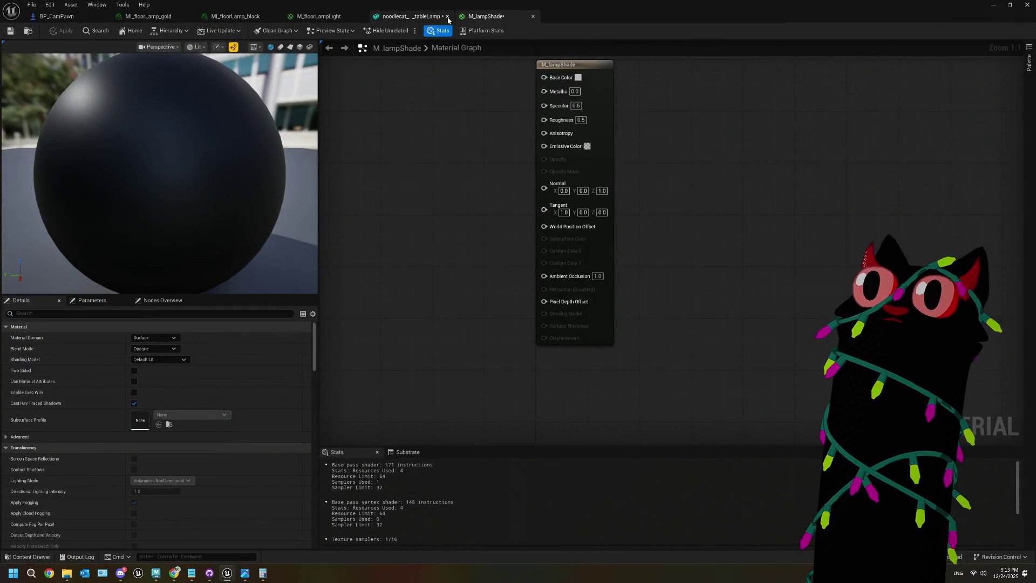
pyautogui.click(448, 16)
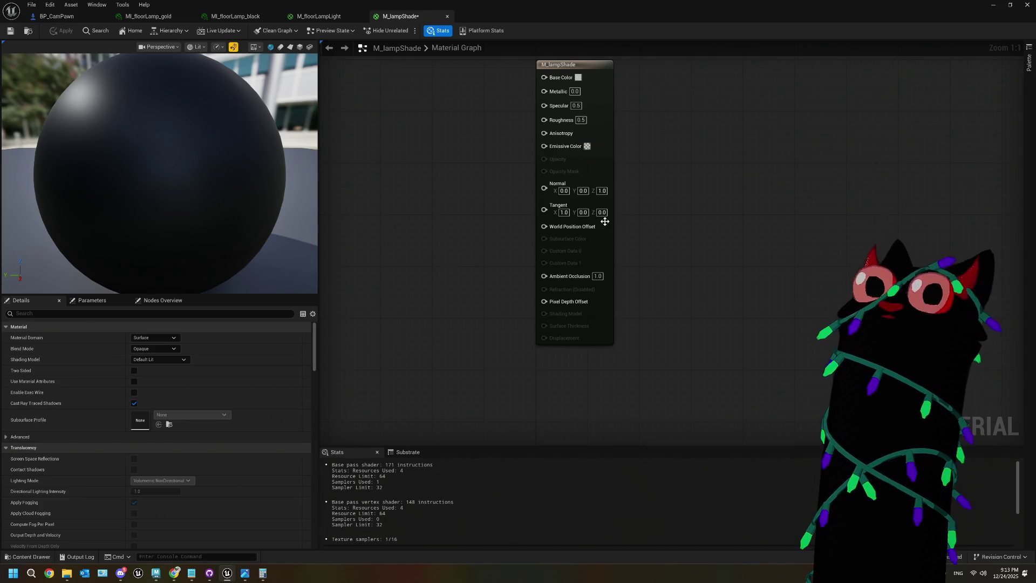
pyautogui.click(993, 5)
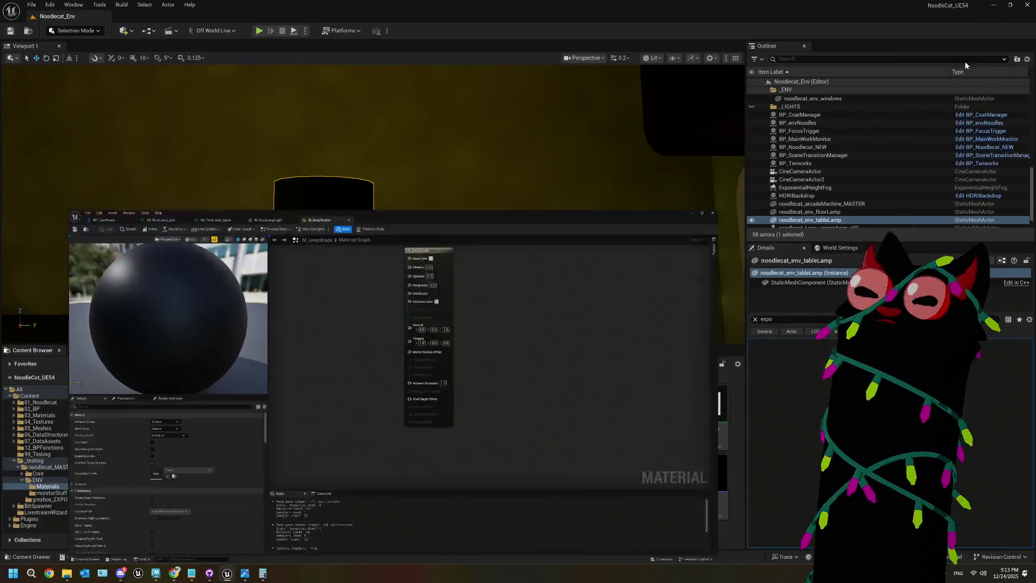
# - Switch the viewport to the CineCameraActor camera and clear the table lamp selection
pyautogui.click(585, 58)
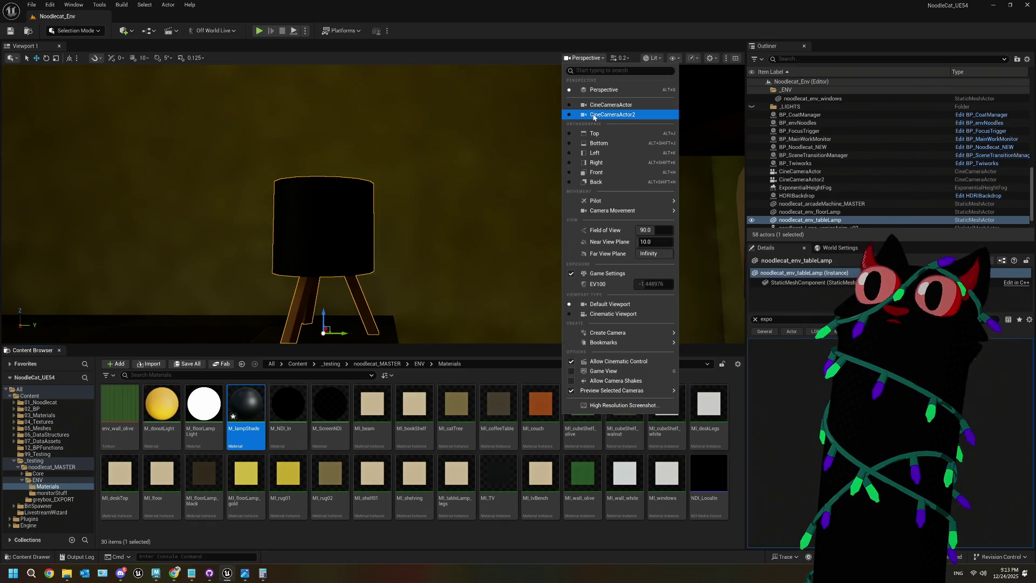
pyautogui.click(595, 105)
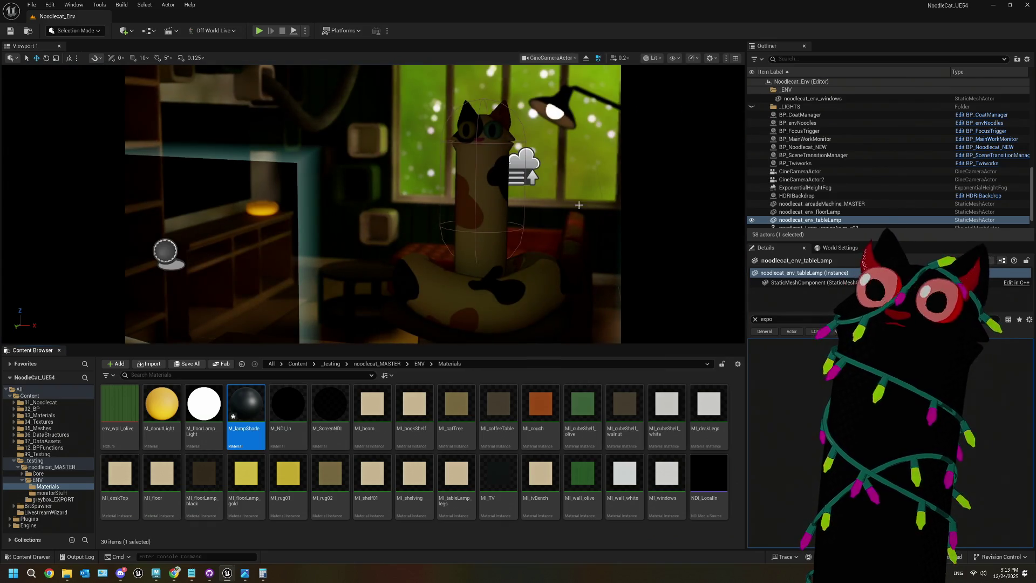
pyautogui.click(582, 162)
pyautogui.press('Escape')
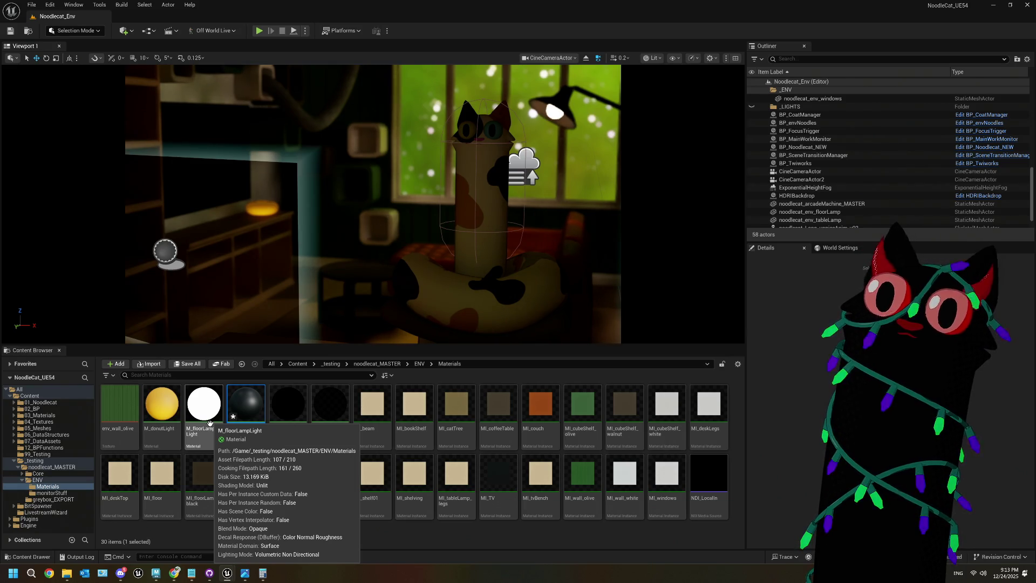
pyautogui.doubleClick(210, 423)
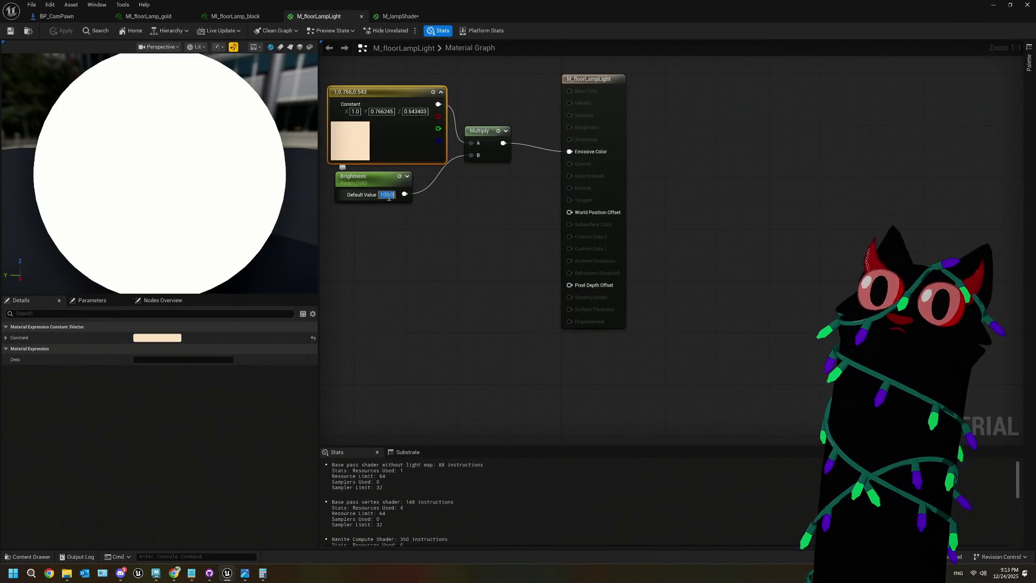
# - Set M_floorLampLight's Brightness to 1000, save it, and minimize the material editor
pyautogui.write('1000')
pyautogui.press('Return')
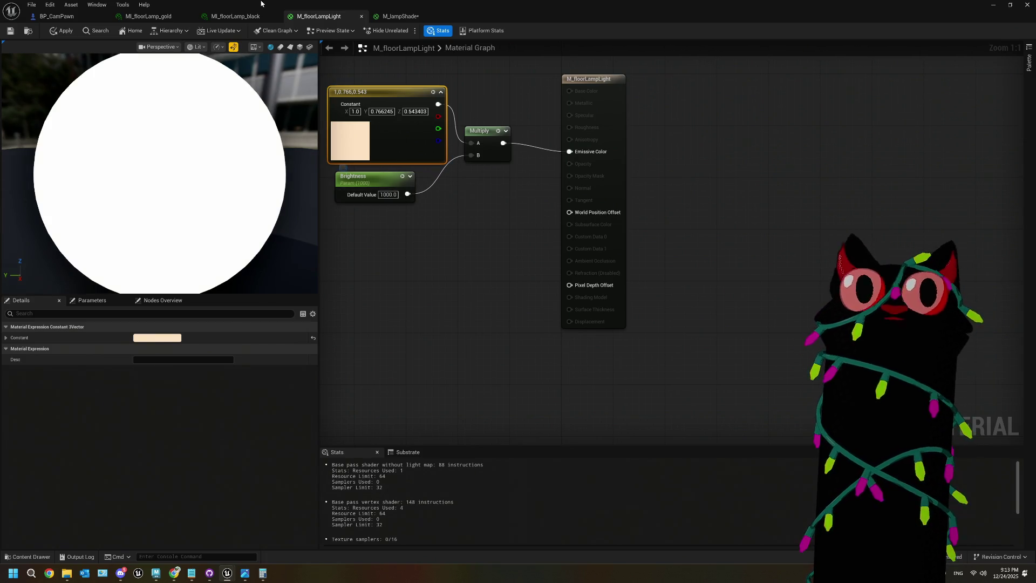
pyautogui.click(7, 32)
pyautogui.moveTo(537, 9); pyautogui.dragTo(549, 409)
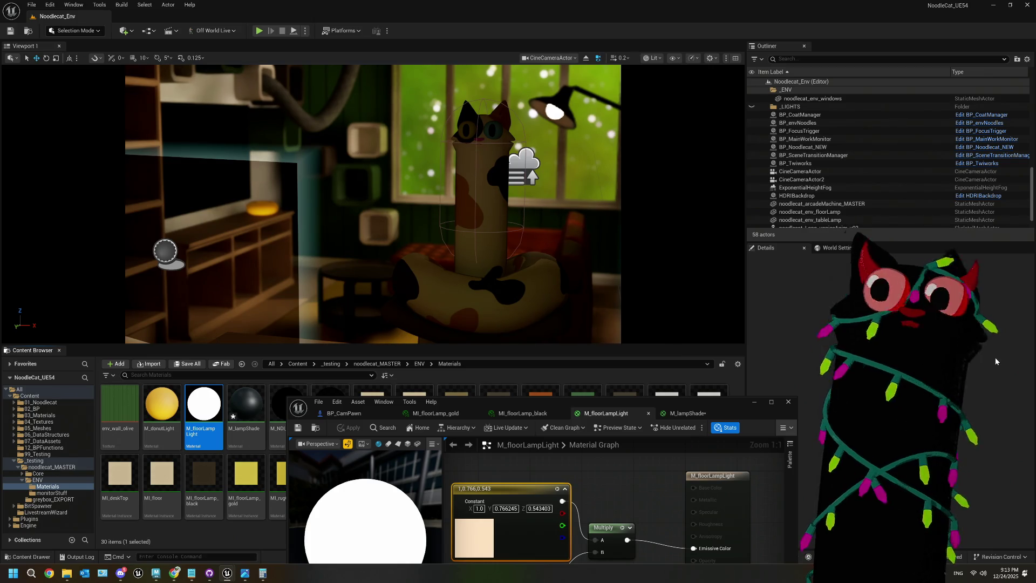
pyautogui.click(760, 404)
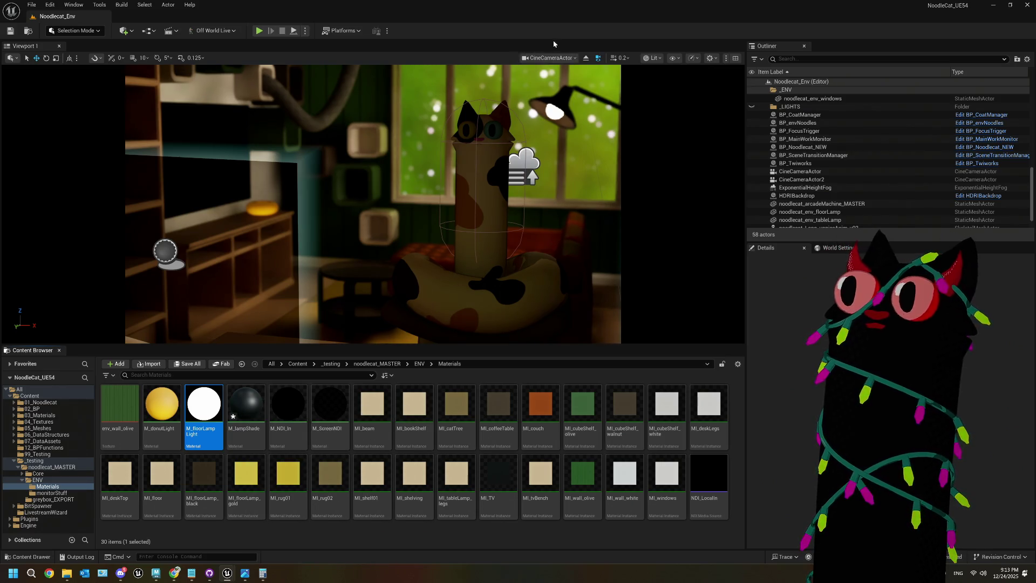
# - Return the viewport to Perspective and select the shelving unit
pyautogui.click(550, 57)
pyautogui.click(562, 90)
pyautogui.click(358, 225)
pyautogui.press('f')
pyautogui.moveTo(418, 203); pyautogui.dragTo(463, 194)
pyautogui.click(462, 194)
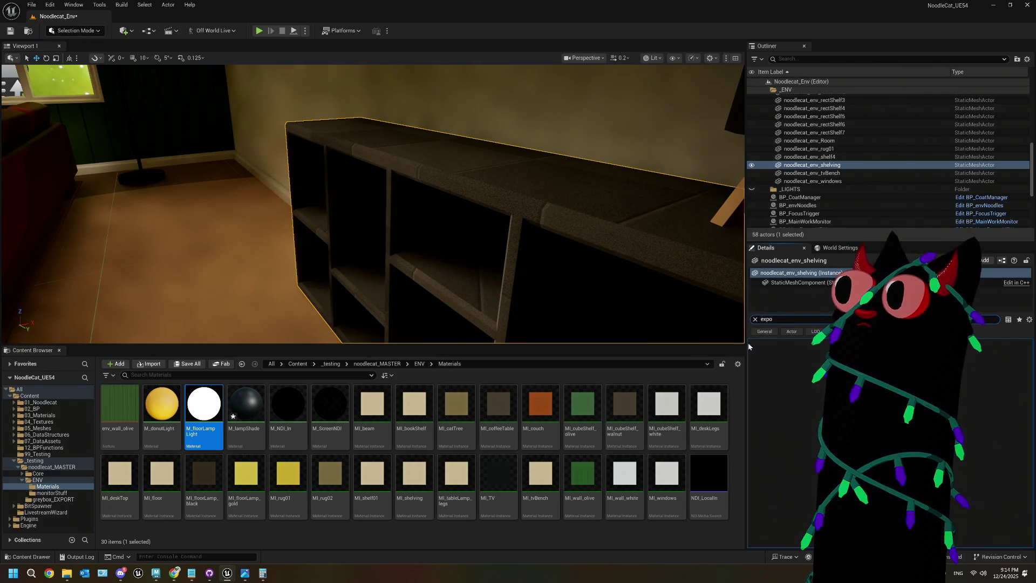
# - Apply MI_shelving to the shelving's Element 0 and save the level
pyautogui.click(756, 319)
pyautogui.moveTo(413, 484)
pyautogui.mouseDown()
pyautogui.moveTo(625, 520)
pyautogui.moveTo(815, 458)
pyautogui.mouseUp()
pyautogui.moveTo(538, 262); pyautogui.dragTo(486, 243)
pyautogui.hotkey('ctrl', 's')
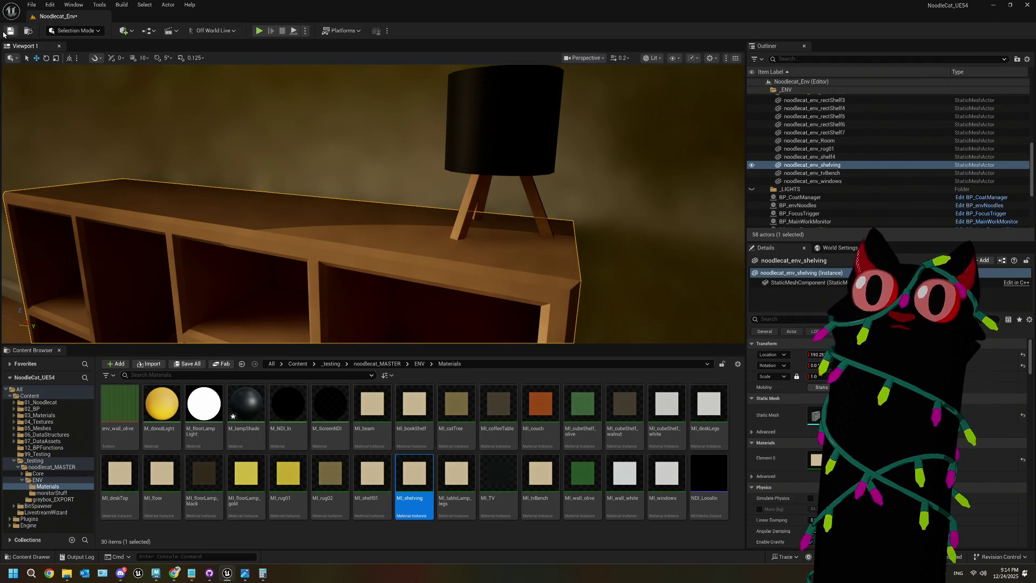
pyautogui.moveTo(280, 155); pyautogui.dragTo(285, 154)
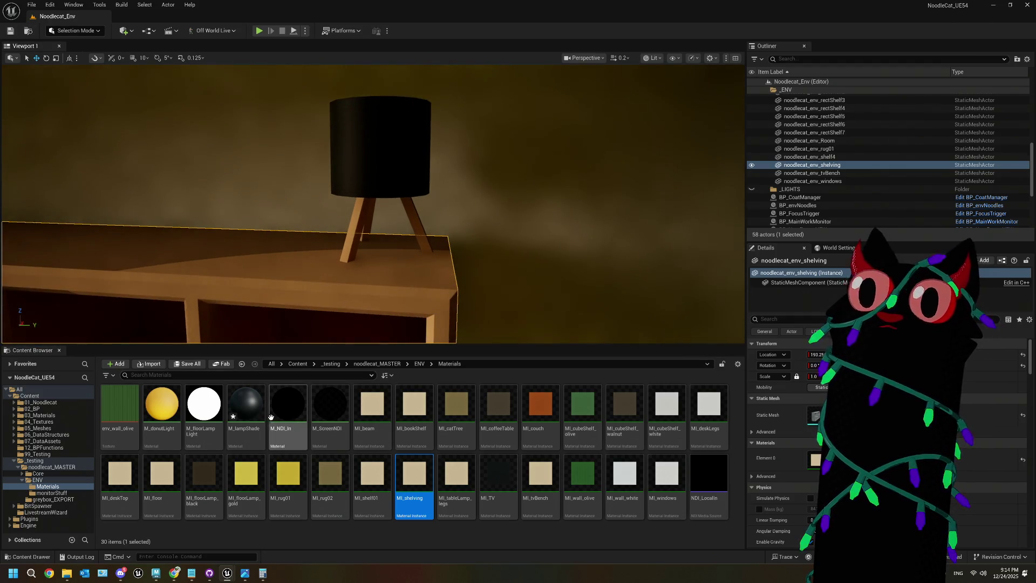
pyautogui.doubleClick(246, 407)
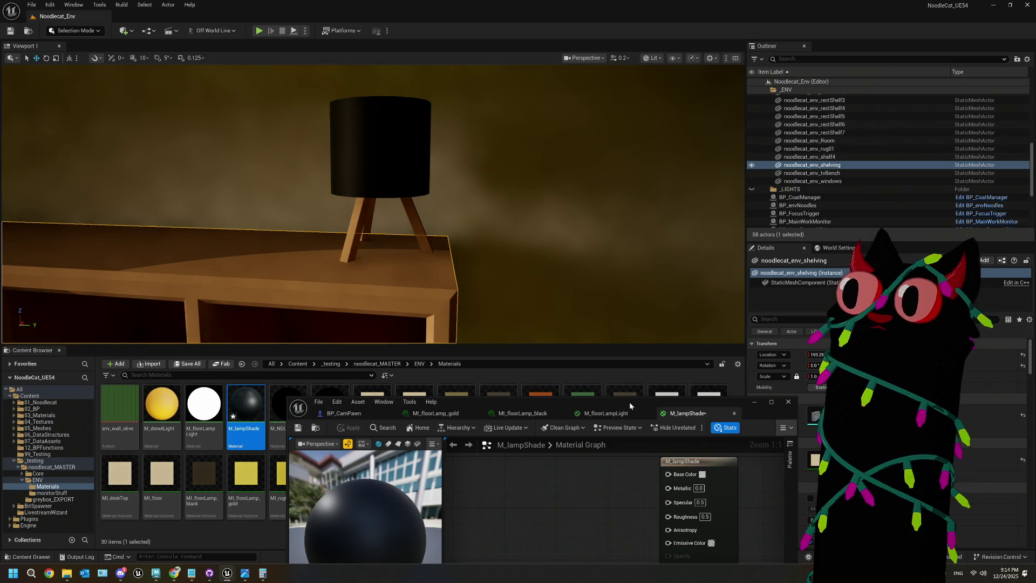
# - Paste M_floorLampLight's constant, Brightness and Multiply nodes into the M_lampShade graph
pyautogui.moveTo(806, 251)
pyautogui.mouseDown()
pyautogui.moveTo(815, 261)
pyautogui.moveTo(756, 263)
pyautogui.moveTo(759, 250)
pyautogui.mouseUp()
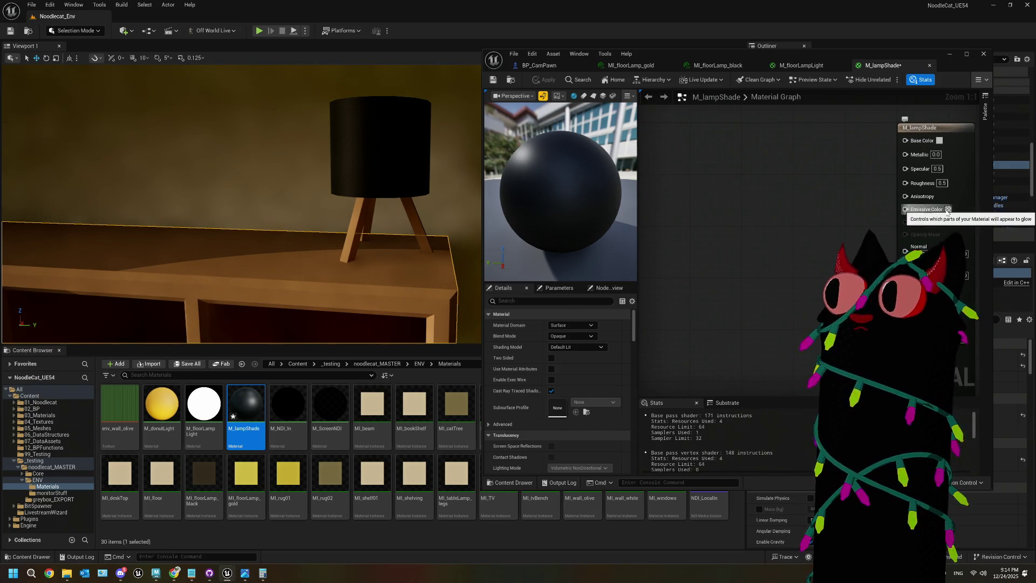
pyautogui.doubleClick(207, 406)
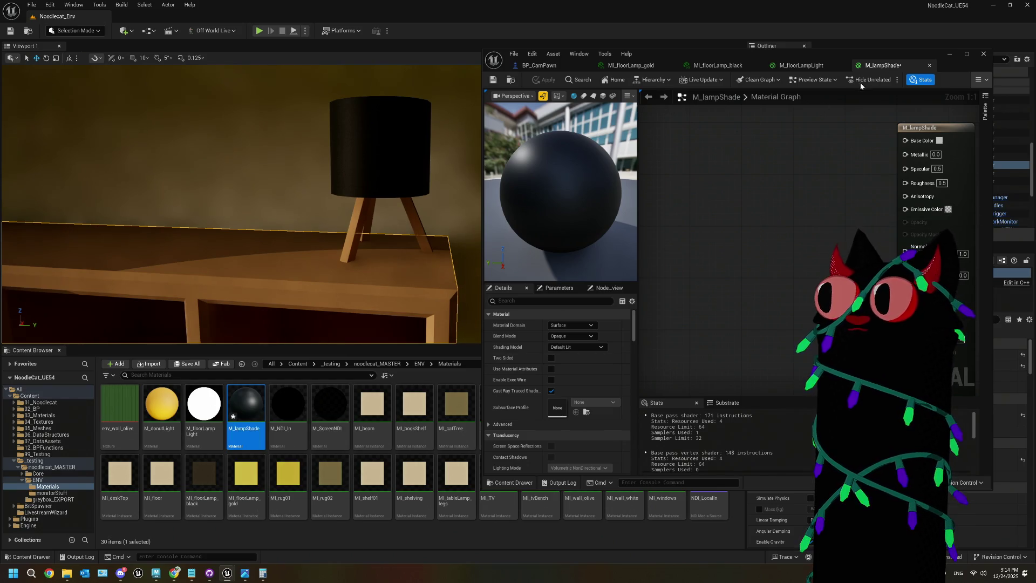
pyautogui.moveTo(706, 175); pyautogui.dragTo(702, 166)
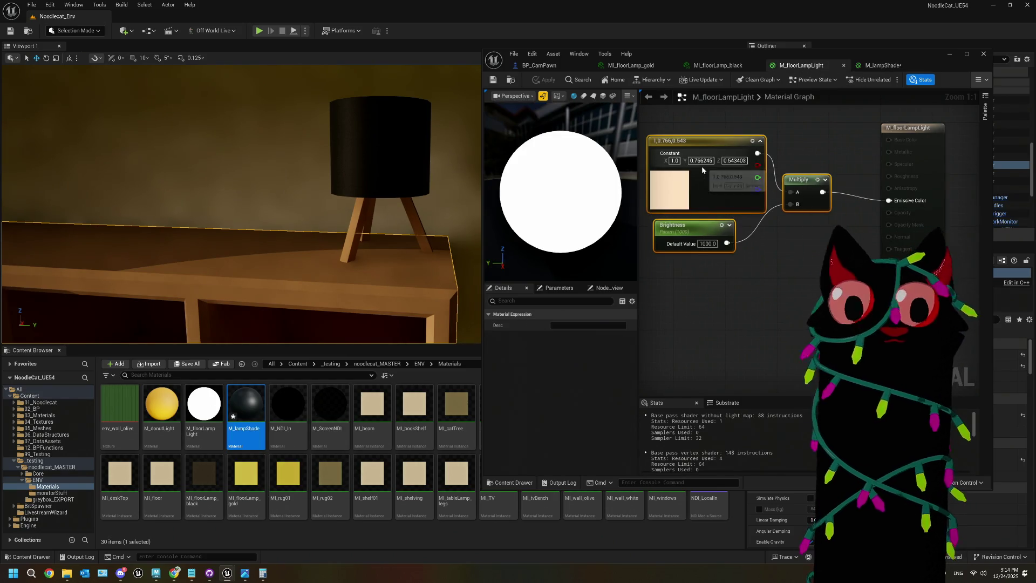
pyautogui.click(876, 66)
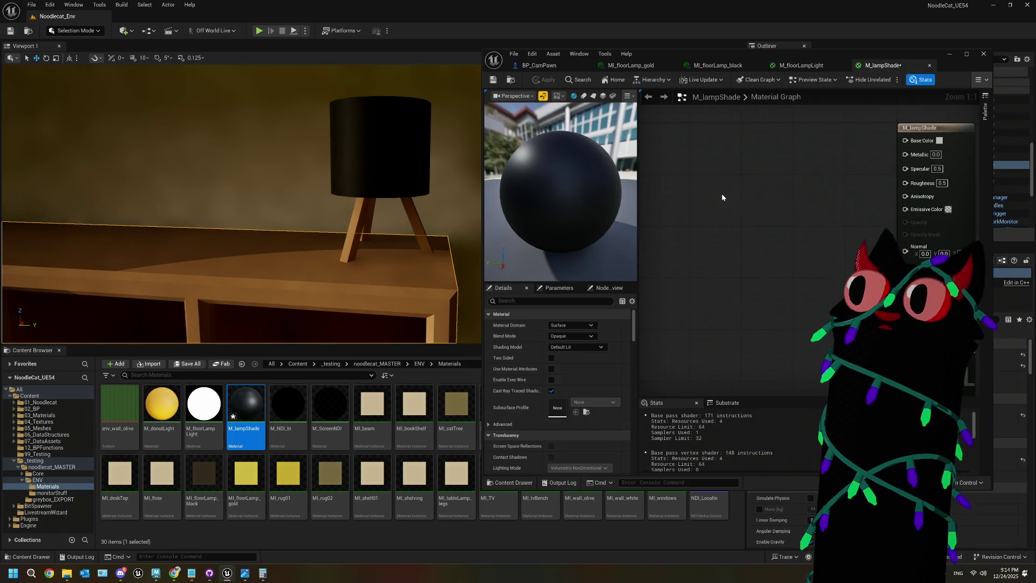
pyautogui.hotkey('ctrl', 'v')
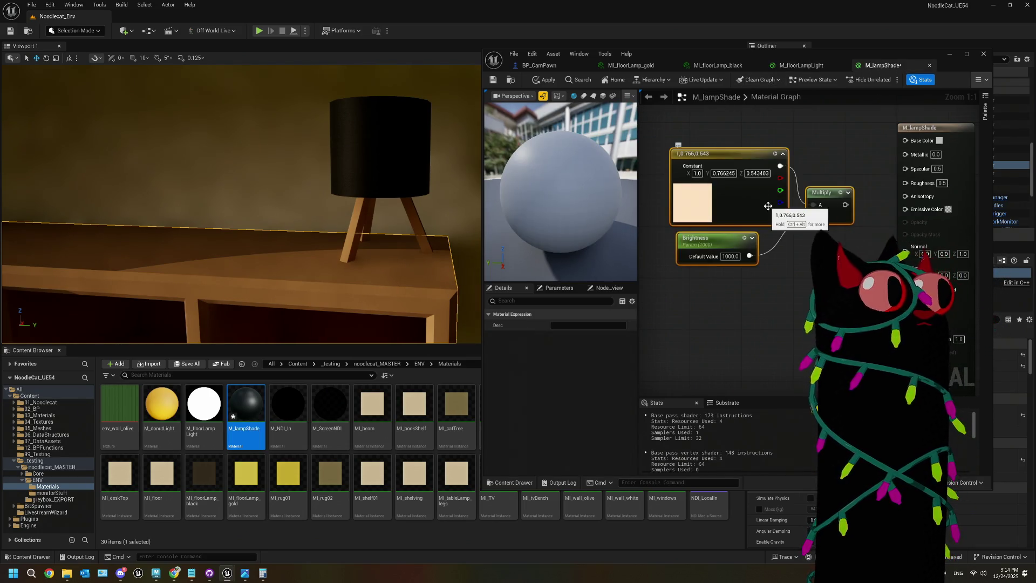
# - Undo the pasted glow nodes, leaving M_lampShade's graph without them
pyautogui.click(799, 272)
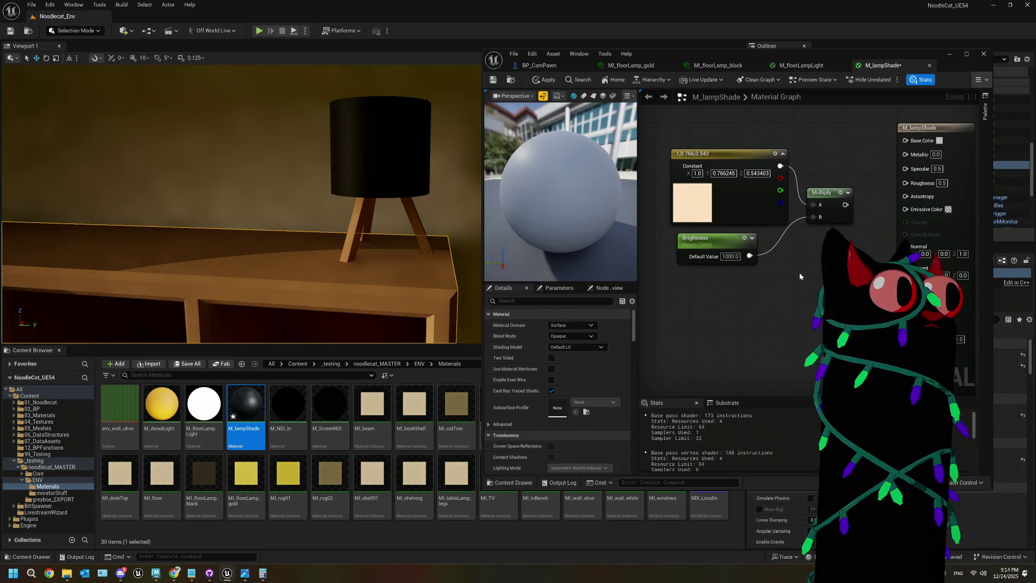
pyautogui.moveTo(800, 276); pyautogui.dragTo(859, 269)
pyautogui.hotkey('ctrl', 'z')
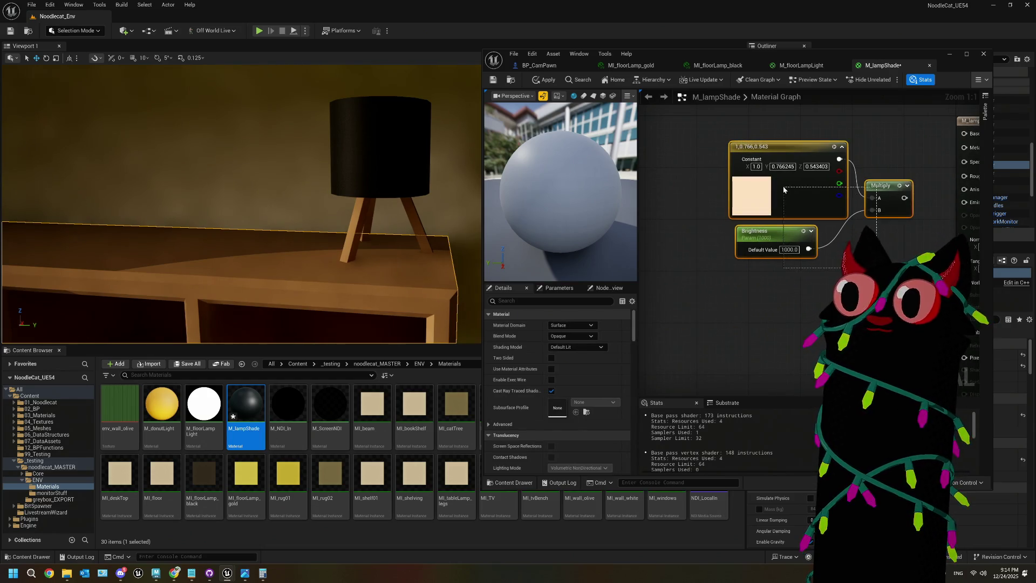
pyautogui.hotkey('ctrl', 'z')
pyautogui.rightClick(704, 189)
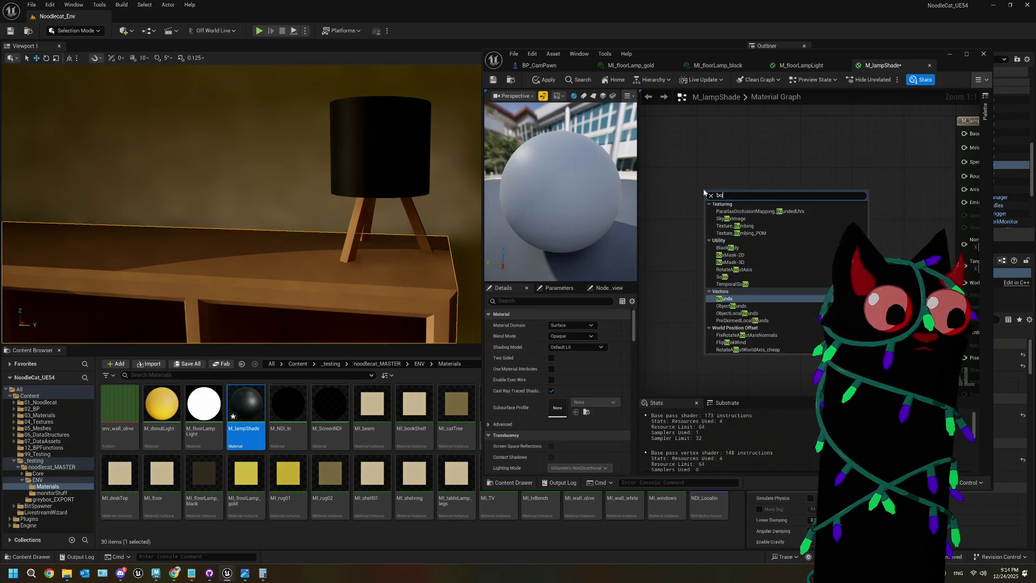
# - Add a BoundingBoxBased_0-1_UVW node to the M_lampShade graph
pyautogui.write('box')
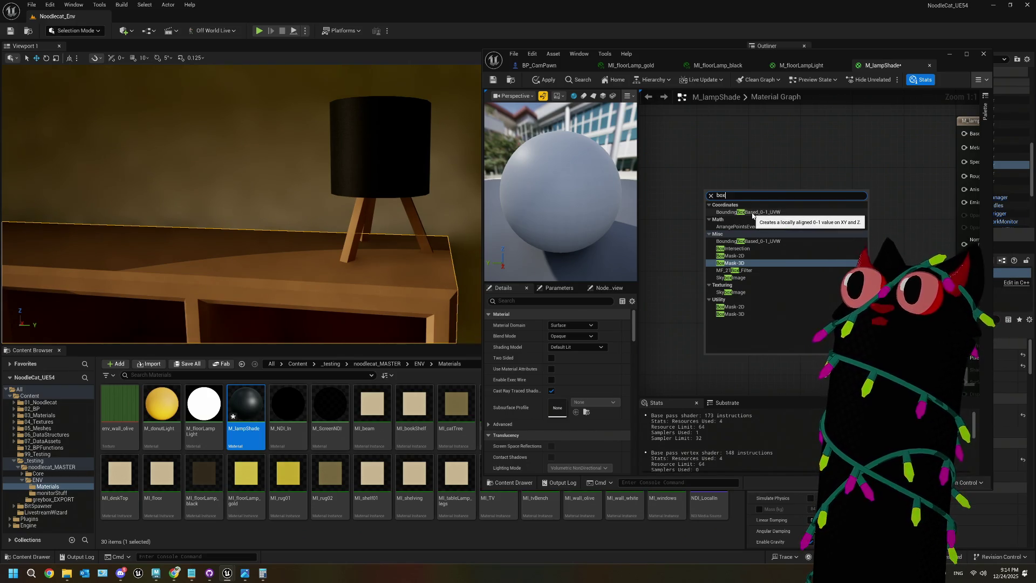
pyautogui.click(770, 241)
pyautogui.moveTo(739, 215); pyautogui.dragTo(700, 201)
pyautogui.moveTo(752, 281)
pyautogui.mouseDown()
pyautogui.moveTo(717, 271)
pyautogui.moveTo(740, 300)
pyautogui.mouseUp()
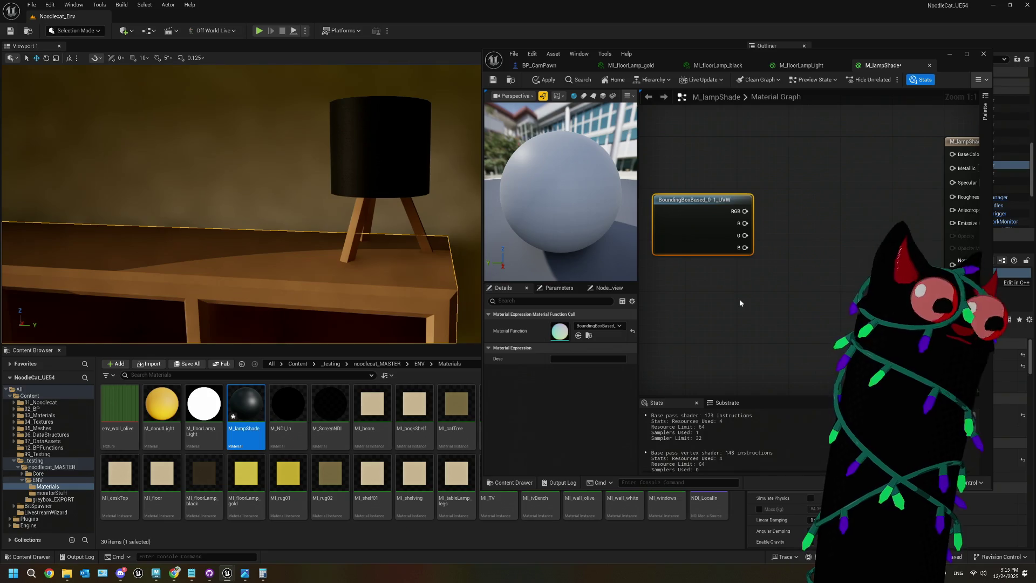
pyautogui.moveTo(739, 299)
pyautogui.mouseDown()
pyautogui.moveTo(731, 287)
pyautogui.moveTo(716, 295)
pyautogui.mouseUp()
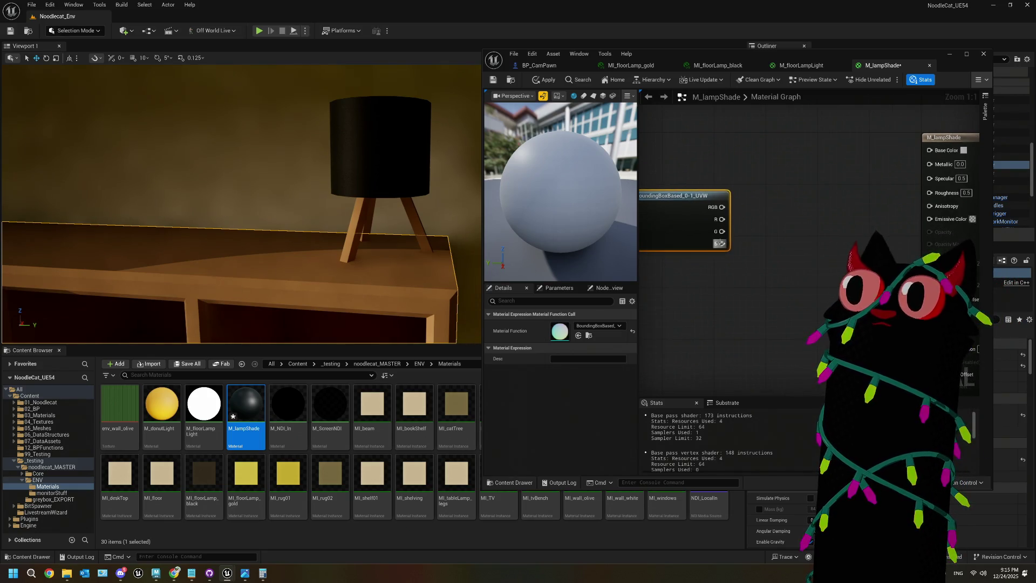
pyautogui.moveTo(721, 244)
pyautogui.mouseDown()
pyautogui.moveTo(752, 221)
pyautogui.moveTo(737, 264)
pyautogui.moveTo(696, 276)
pyautogui.mouseUp()
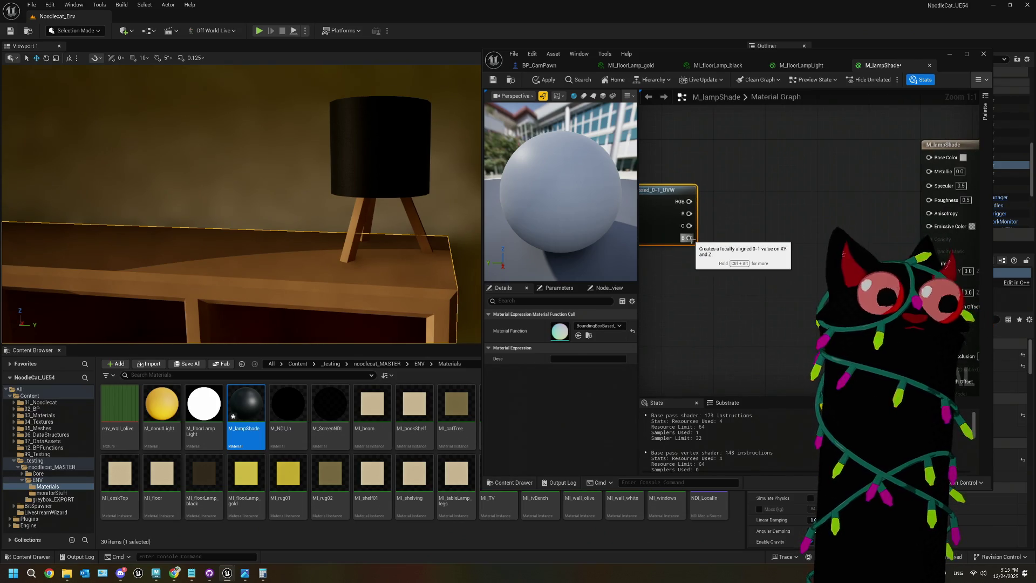
pyautogui.moveTo(694, 240); pyautogui.dragTo(688, 239)
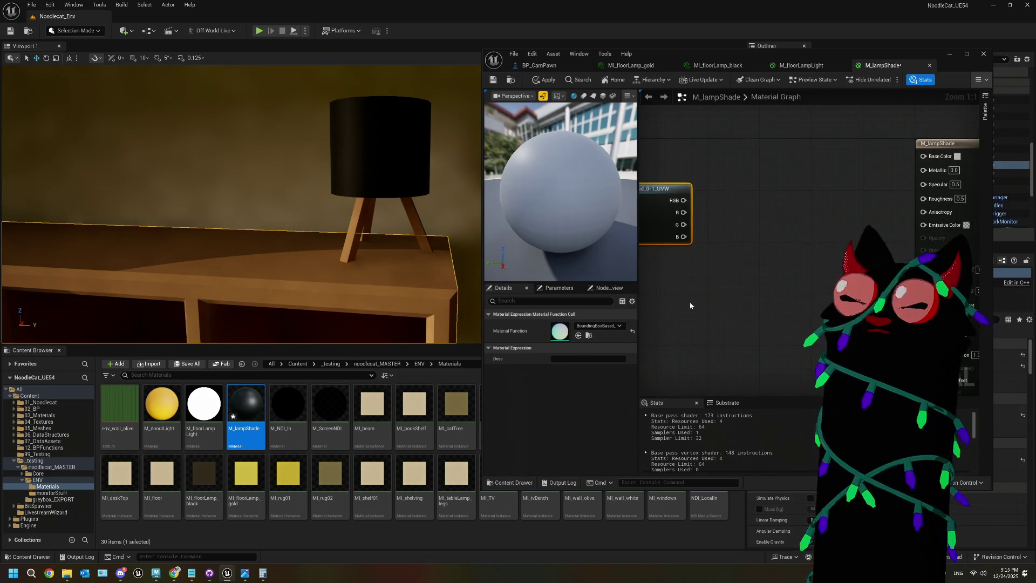
# - Add a Constant3Vector set to orange (1, 0.445, 0.0878)
pyautogui.click(683, 323)
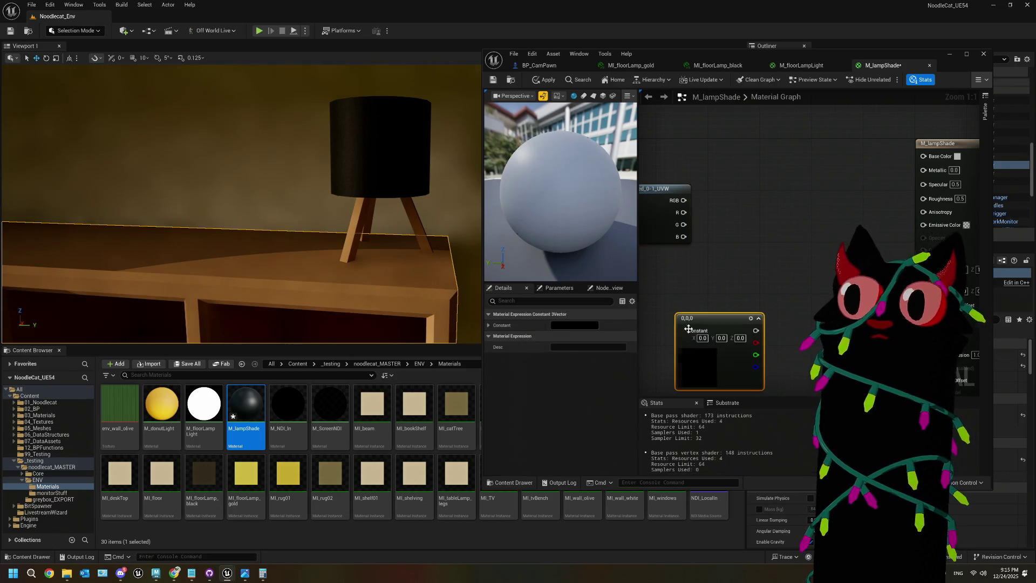
pyautogui.doubleClick(703, 365)
pyautogui.click(812, 495)
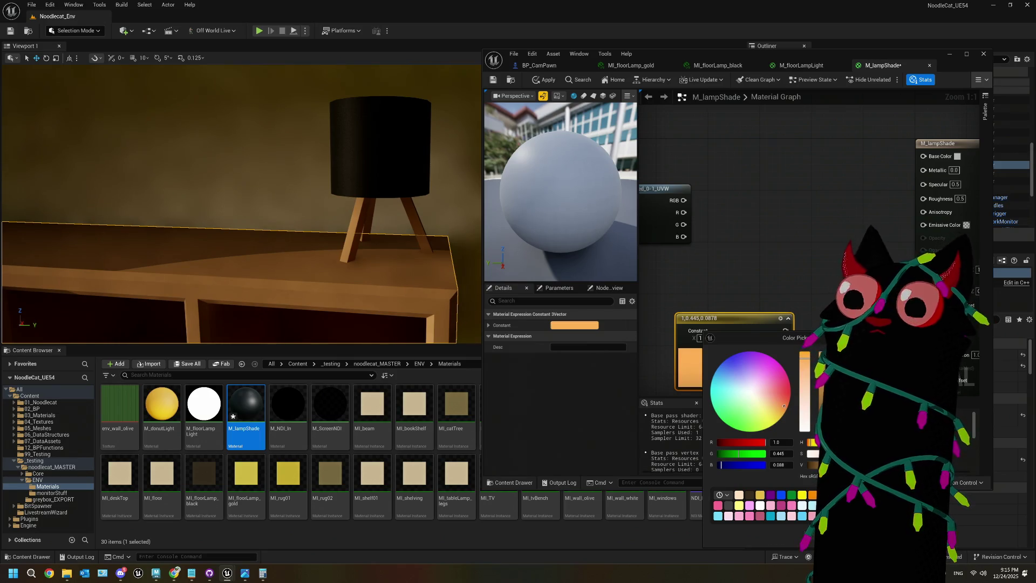
pyautogui.click(633, 211)
# - Maximize the material editor and arrange the orange constant and bounding box nodes
pyautogui.click(966, 54)
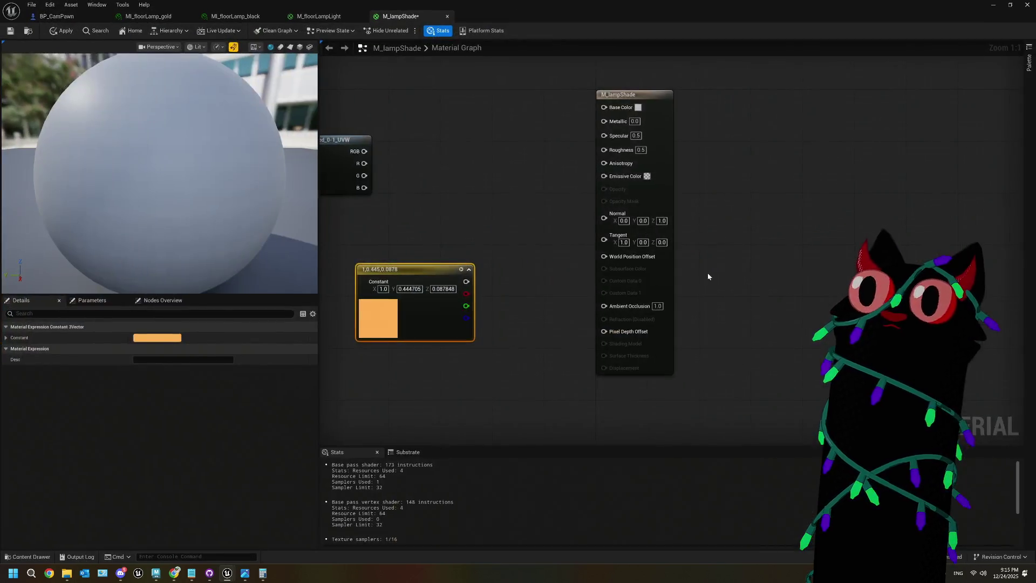
pyautogui.moveTo(557, 331); pyautogui.dragTo(491, 329)
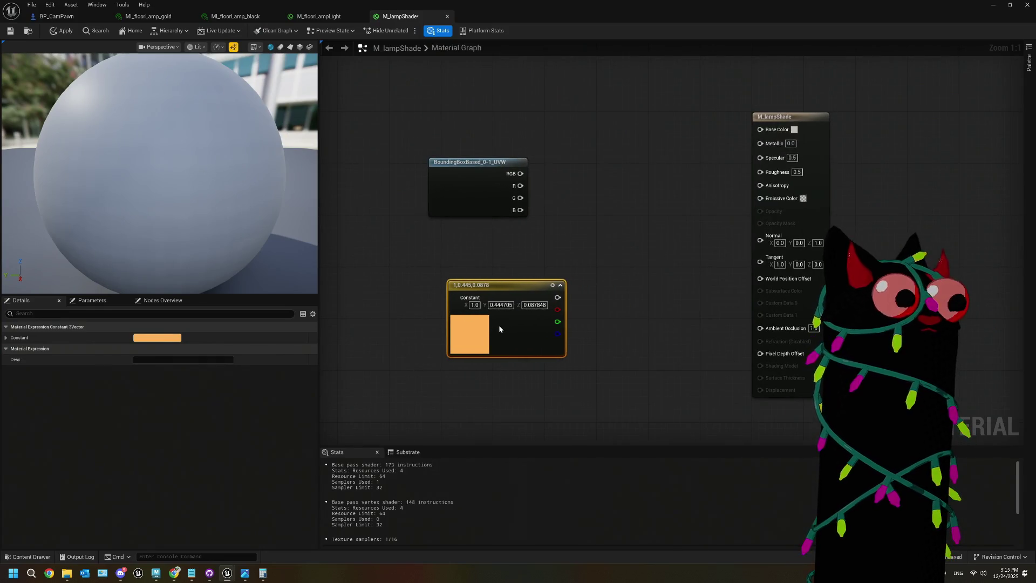
pyautogui.moveTo(493, 265)
pyautogui.mouseDown()
pyautogui.moveTo(597, 292)
pyautogui.moveTo(627, 281)
pyautogui.moveTo(506, 284)
pyautogui.mouseUp()
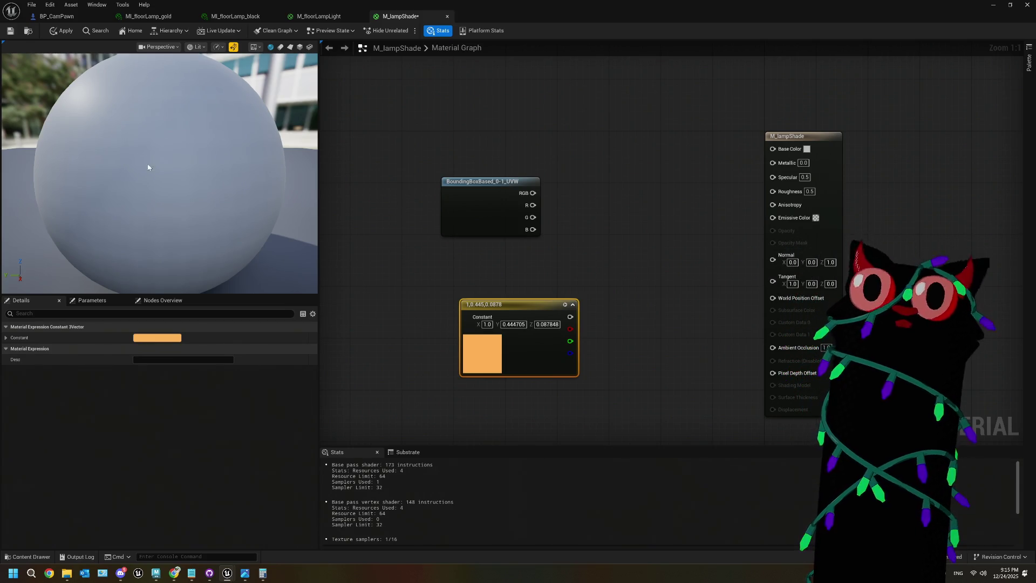
pyautogui.moveTo(523, 313); pyautogui.dragTo(472, 301)
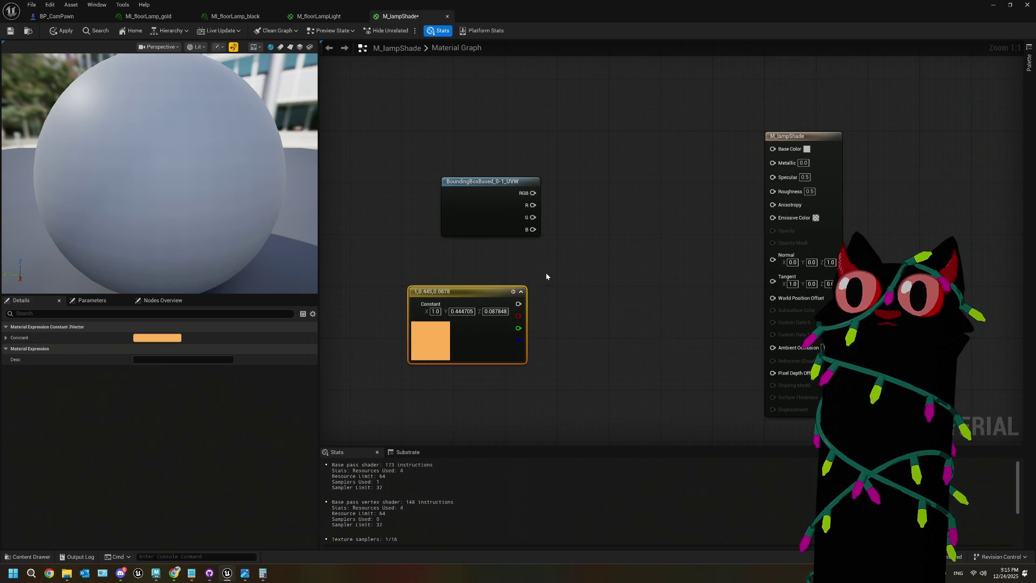
pyautogui.moveTo(558, 292); pyautogui.dragTo(550, 284)
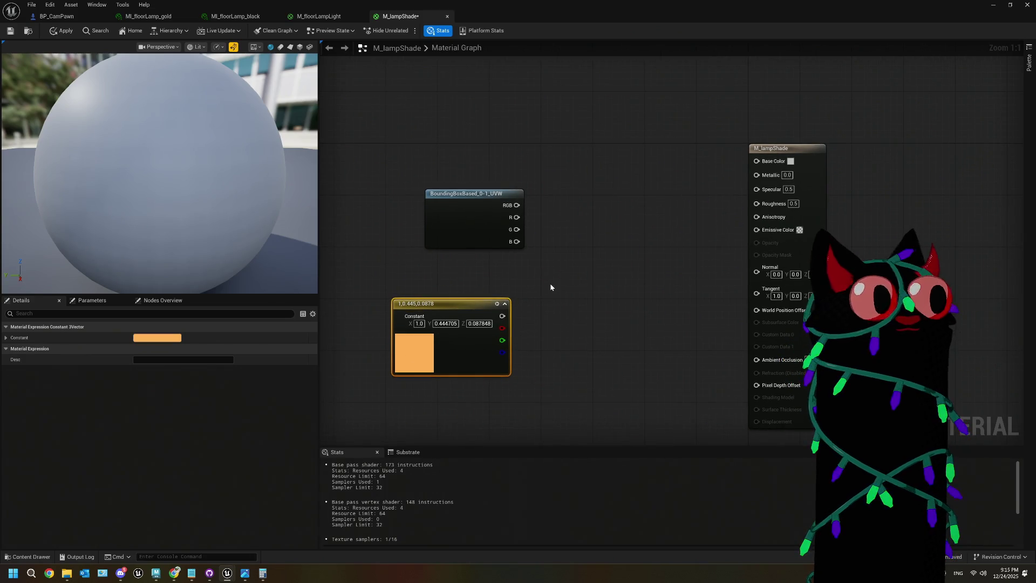
pyautogui.click(551, 287)
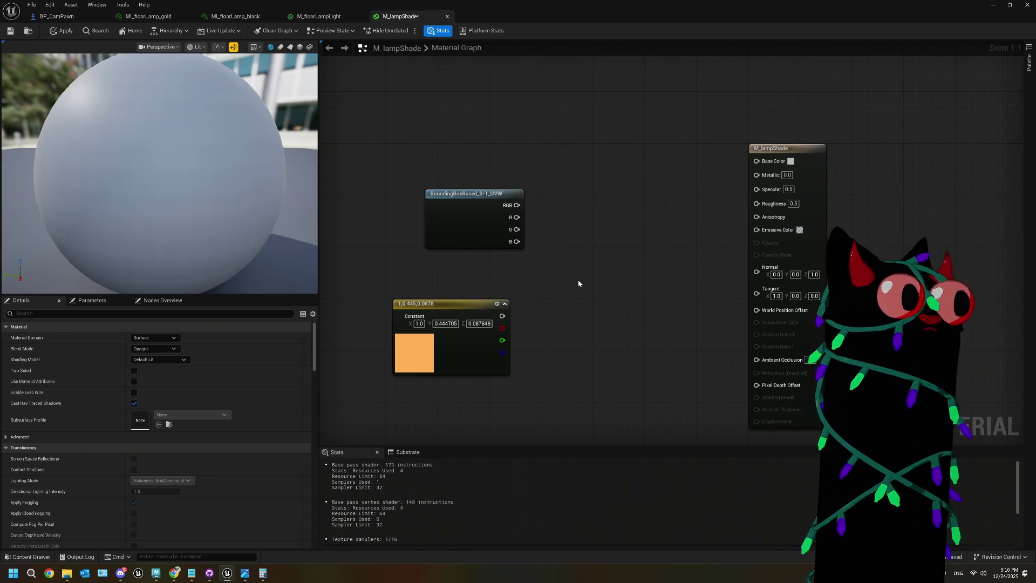
pyautogui.moveTo(499, 213); pyautogui.dragTo(448, 181)
pyautogui.click(528, 232)
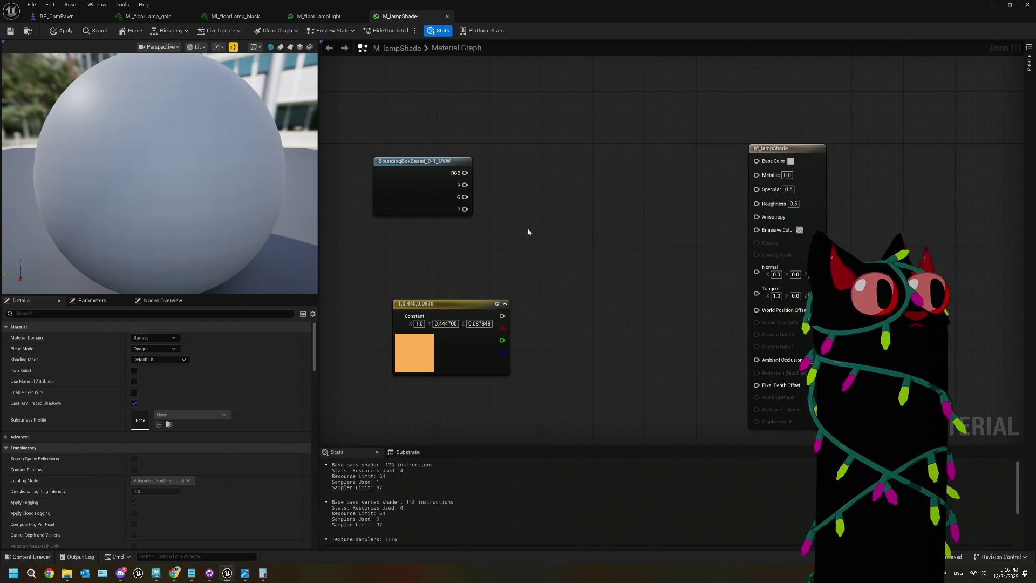
pyautogui.rightClick(528, 232)
# - Add a Lerp node to the M_lampShade graph
pyautogui.write('err')
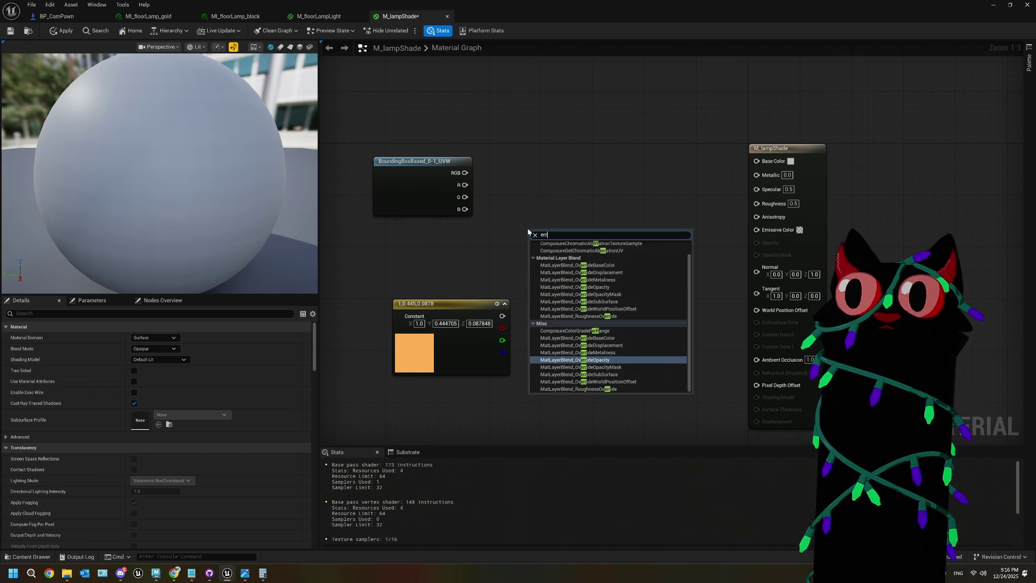
pyautogui.click(471, 297)
pyautogui.moveTo(459, 308); pyautogui.dragTo(425, 295)
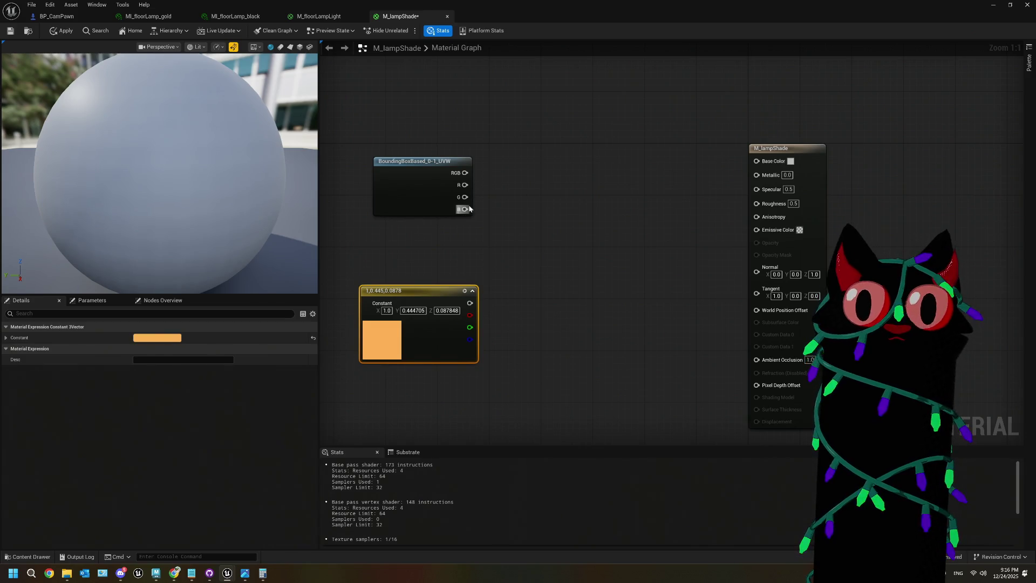
pyautogui.moveTo(465, 209); pyautogui.dragTo(514, 238)
pyautogui.write('a')
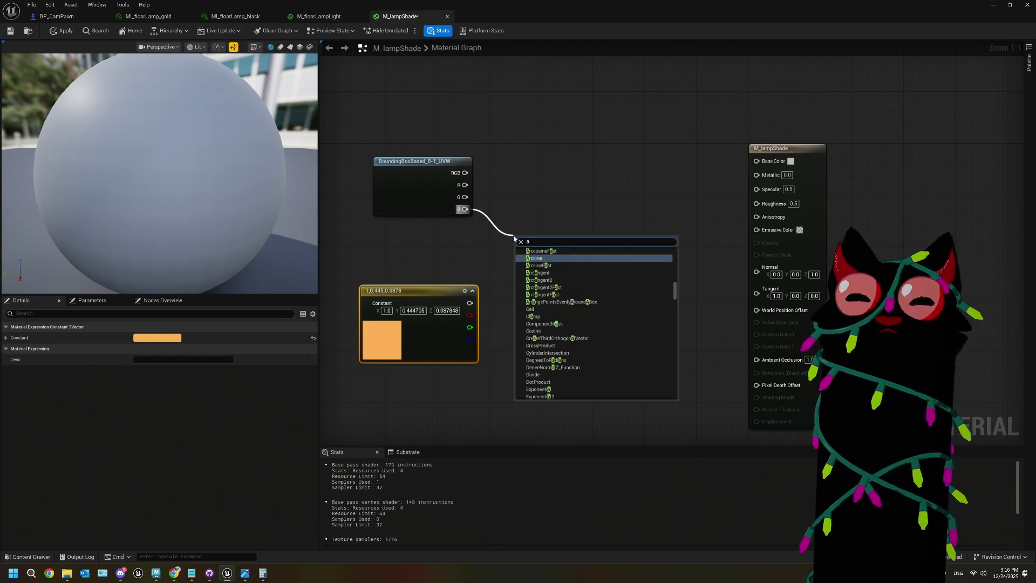
pyautogui.click(521, 206)
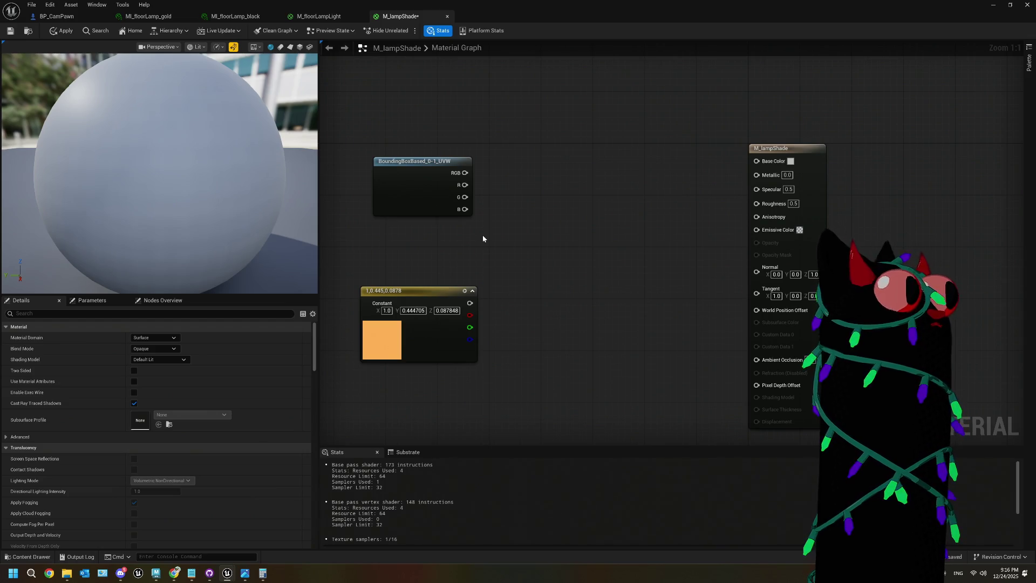
pyautogui.click(608, 232)
# - Rearrange the nodes and add a black (0,0,0) constant below the orange one
pyautogui.moveTo(414, 179); pyautogui.dragTo(375, 238)
pyautogui.moveTo(400, 295); pyautogui.dragTo(398, 81)
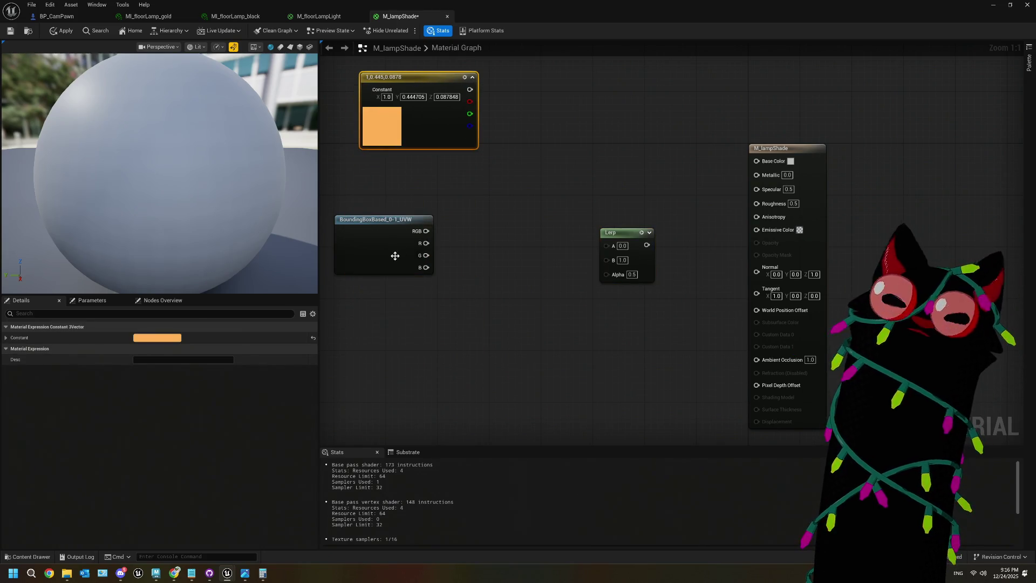
pyautogui.moveTo(442, 253); pyautogui.dragTo(405, 376)
pyautogui.moveTo(514, 329)
pyautogui.mouseDown()
pyautogui.moveTo(526, 255)
pyautogui.moveTo(461, 281)
pyautogui.mouseUp()
pyautogui.moveTo(504, 117); pyautogui.dragTo(504, 189)
pyautogui.click(500, 122)
pyautogui.moveTo(499, 122); pyautogui.dragTo(492, 119)
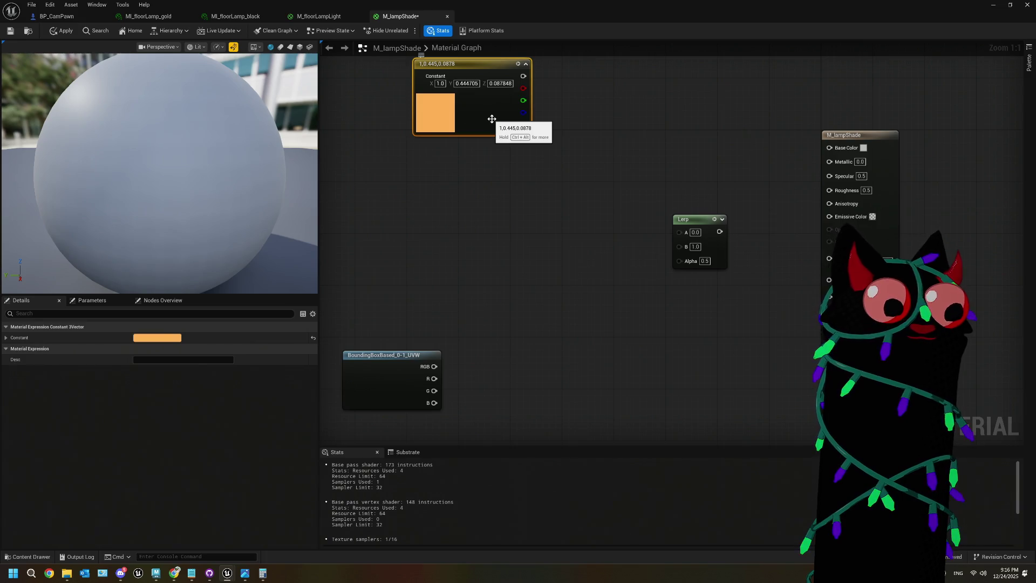
pyautogui.click(468, 202)
pyautogui.moveTo(503, 190); pyautogui.dragTo(456, 157)
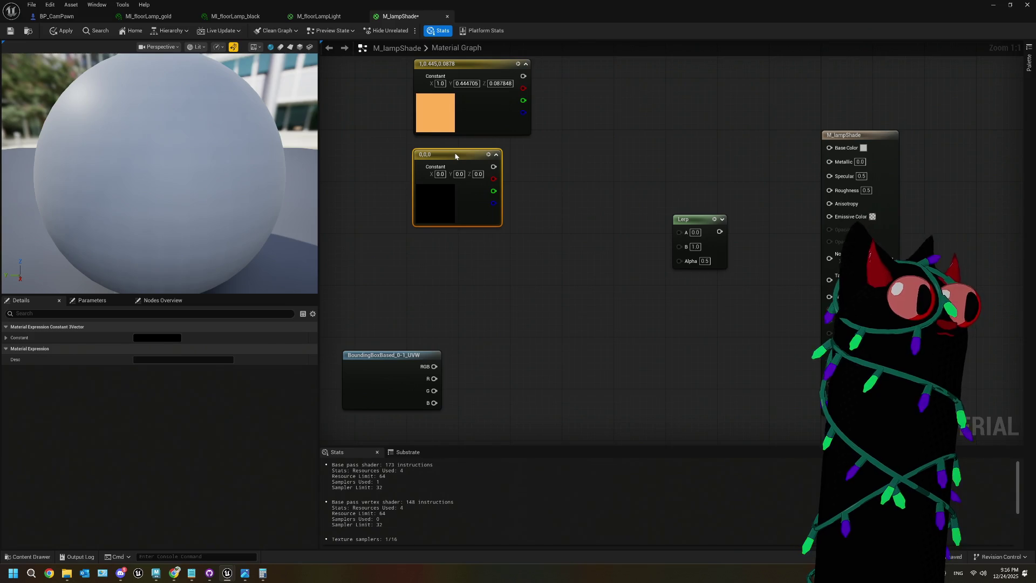
# - Wire bounding box B into Lerp Alpha and the Lerp output into Emissive Color
pyautogui.moveTo(382, 354); pyautogui.dragTo(398, 341)
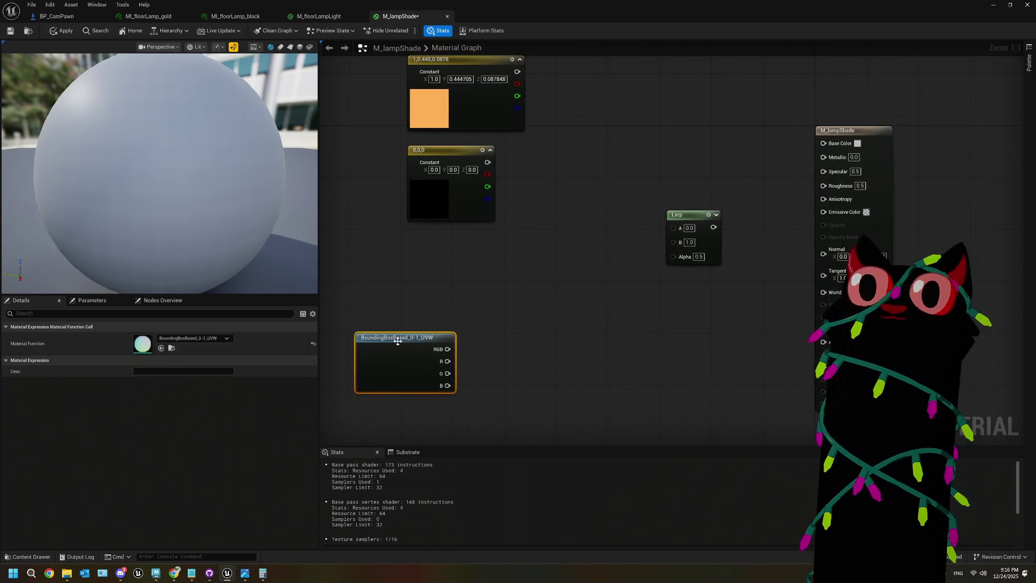
pyautogui.moveTo(447, 385); pyautogui.dragTo(683, 261)
pyautogui.moveTo(705, 228); pyautogui.dragTo(824, 212)
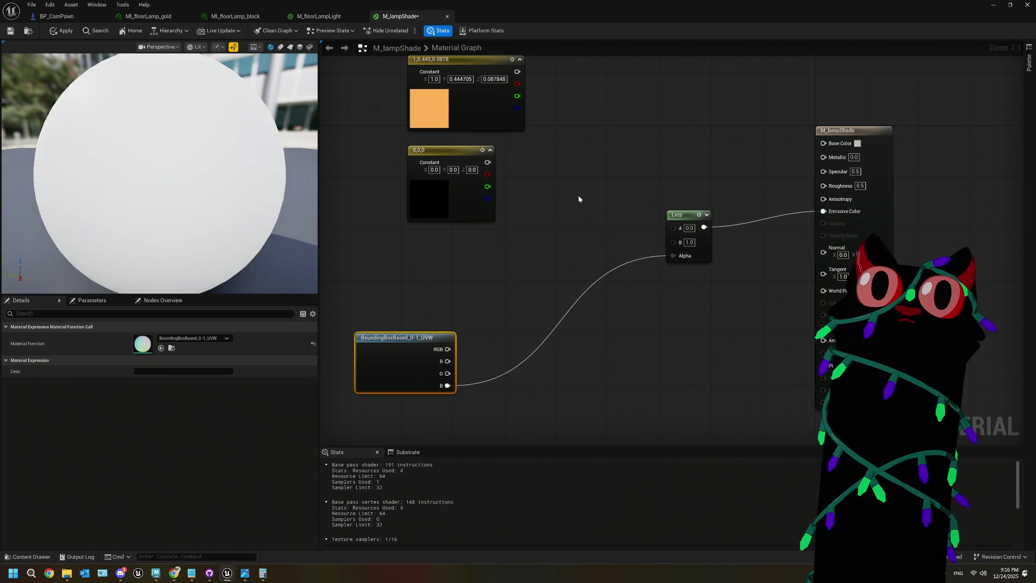
# - Preview the material on a cube and orbit the preview
pyautogui.click(300, 47)
pyautogui.moveTo(209, 157)
pyautogui.mouseDown()
pyautogui.moveTo(197, 216)
pyautogui.moveTo(235, 216)
pyautogui.mouseUp()
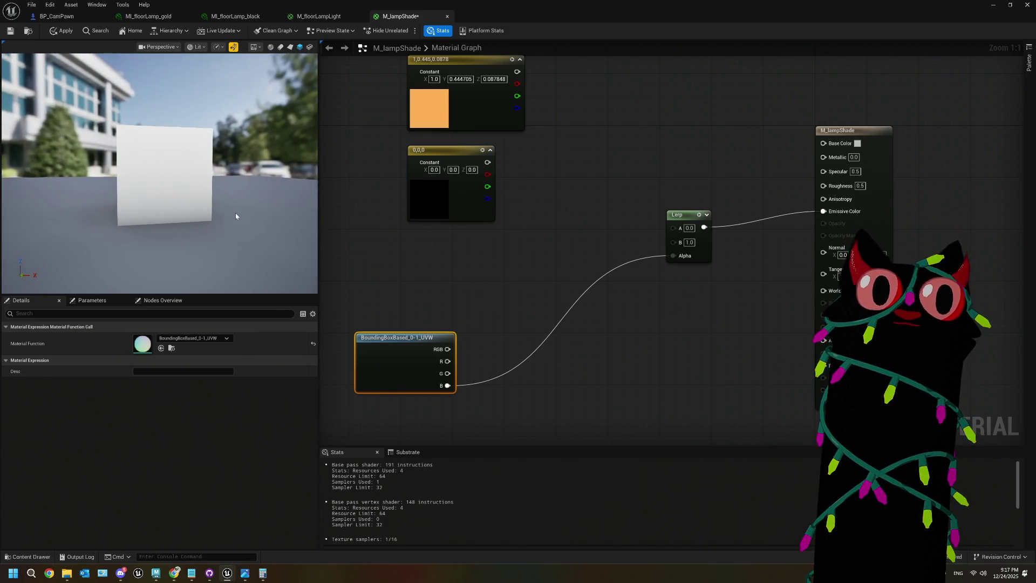
pyautogui.moveTo(530, 225); pyautogui.dragTo(533, 235)
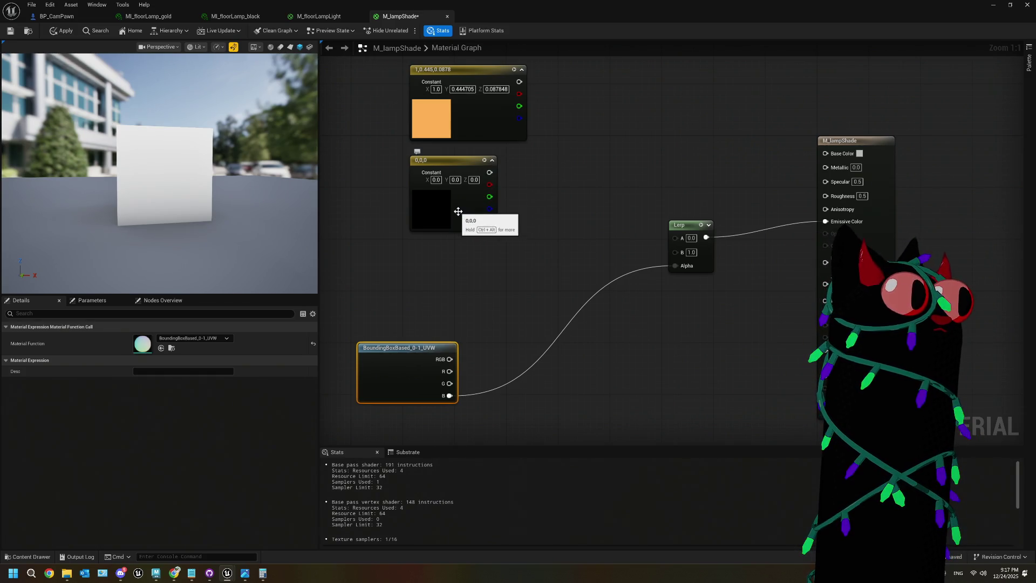
pyautogui.moveTo(216, 169)
pyautogui.mouseDown()
pyautogui.moveTo(232, 157)
pyautogui.moveTo(216, 169)
pyautogui.mouseUp()
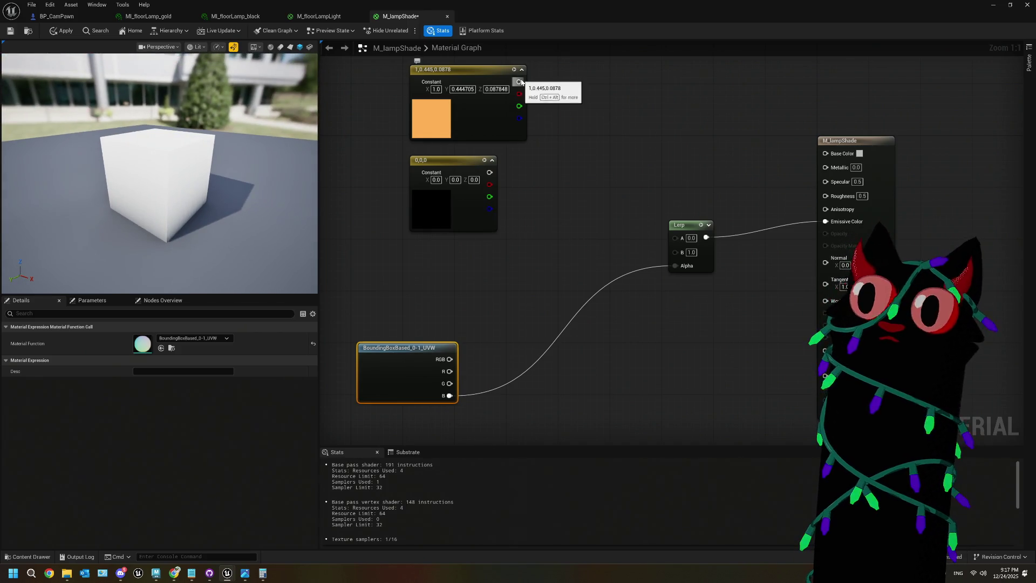
# - Wire black into Lerp A, orange into Lerp B, and bounding-box B into Base Color
pyautogui.moveTo(519, 81); pyautogui.dragTo(675, 238)
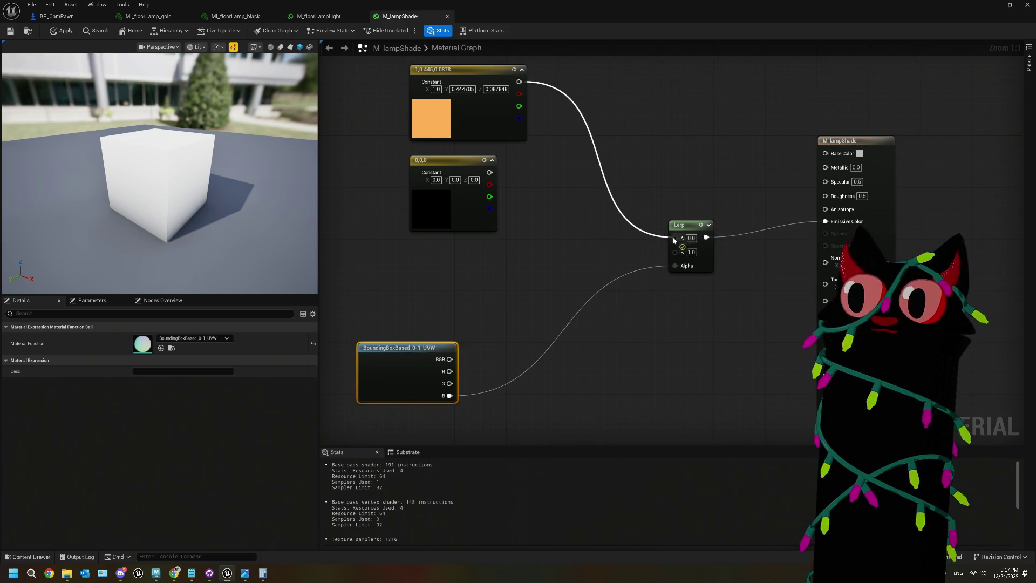
pyautogui.moveTo(489, 173); pyautogui.dragTo(675, 238)
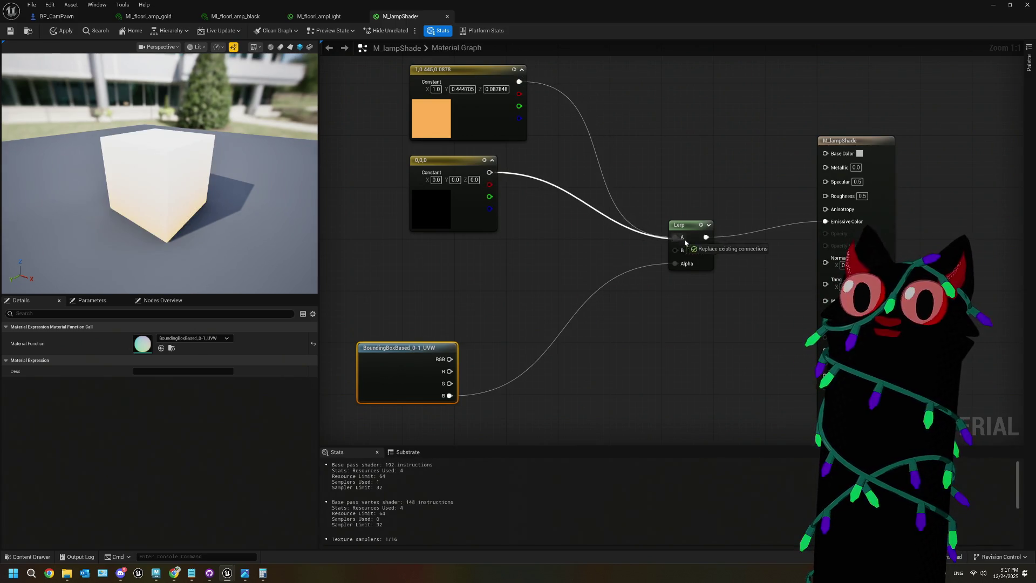
pyautogui.moveTo(520, 81)
pyautogui.mouseDown()
pyautogui.moveTo(663, 267)
pyautogui.moveTo(676, 250)
pyautogui.mouseUp()
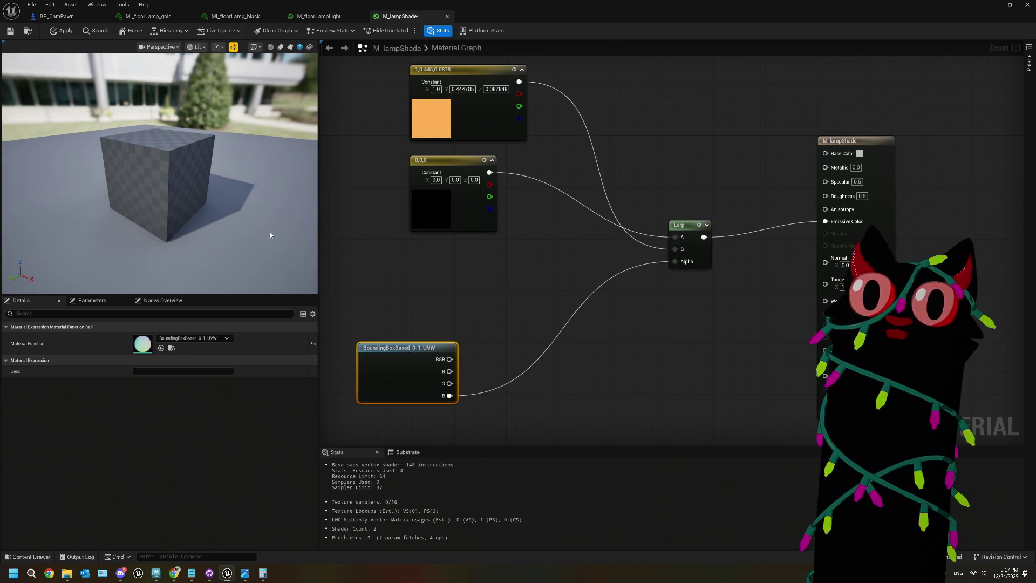
pyautogui.moveTo(248, 217)
pyautogui.mouseDown()
pyautogui.moveTo(239, 154)
pyautogui.moveTo(242, 192)
pyautogui.mouseUp()
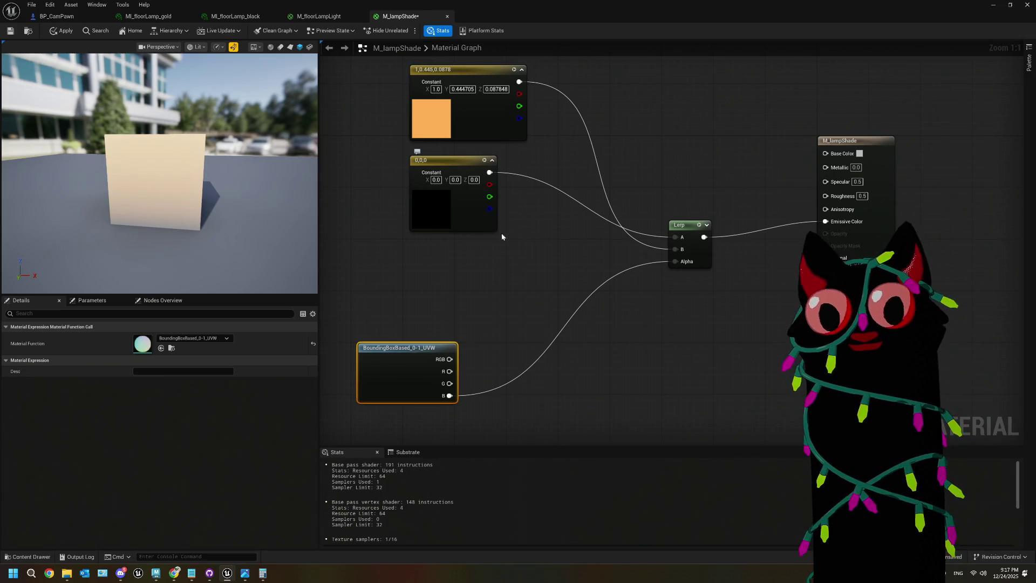
pyautogui.moveTo(544, 258); pyautogui.dragTo(568, 243)
pyautogui.moveTo(423, 369); pyautogui.dragTo(409, 369)
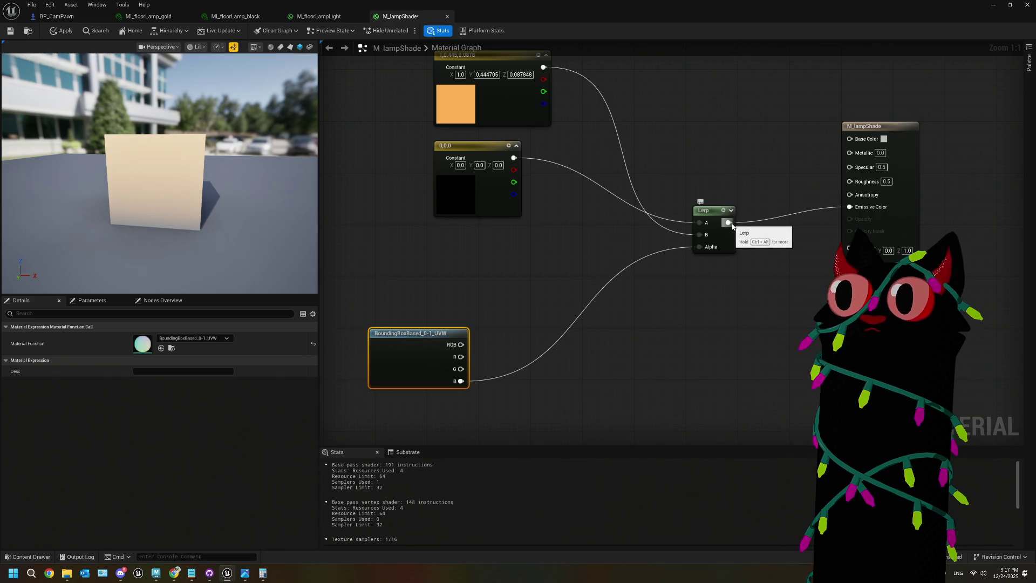
pyautogui.moveTo(461, 381)
pyautogui.mouseDown()
pyautogui.moveTo(895, 72)
pyautogui.moveTo(836, 155)
pyautogui.moveTo(851, 138)
pyautogui.mouseUp()
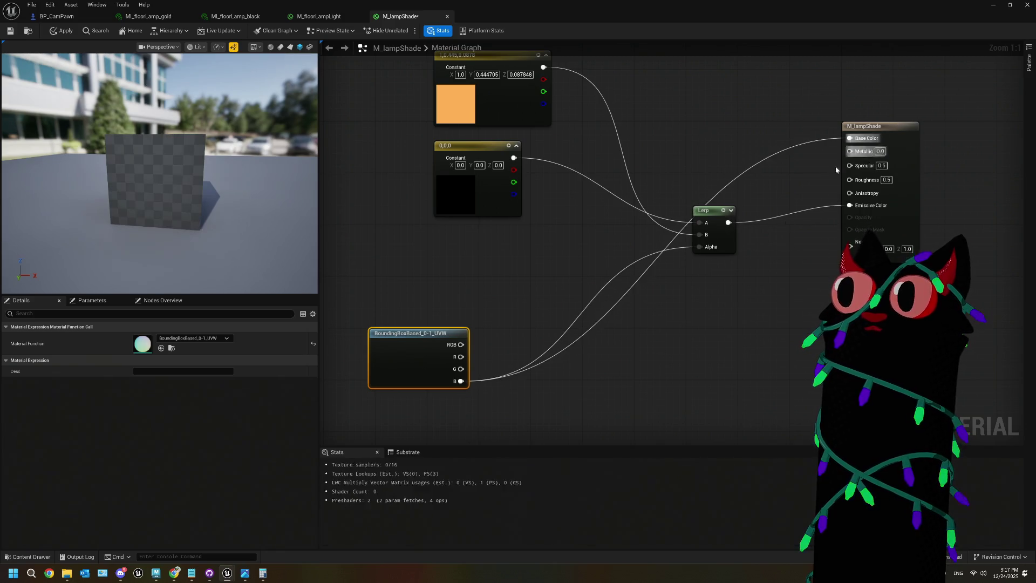
# - Break the link from the Lerp output to Emissive Color
pyautogui.moveTo(160, 173)
pyautogui.mouseDown()
pyautogui.moveTo(216, 157)
pyautogui.moveTo(200, 162)
pyautogui.mouseUp()
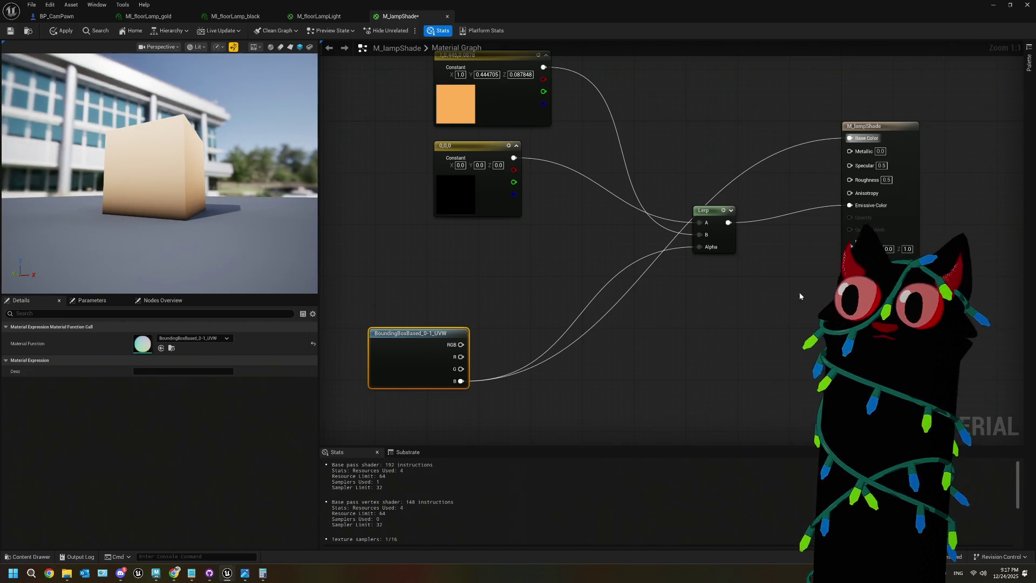
pyautogui.rightClick(728, 222)
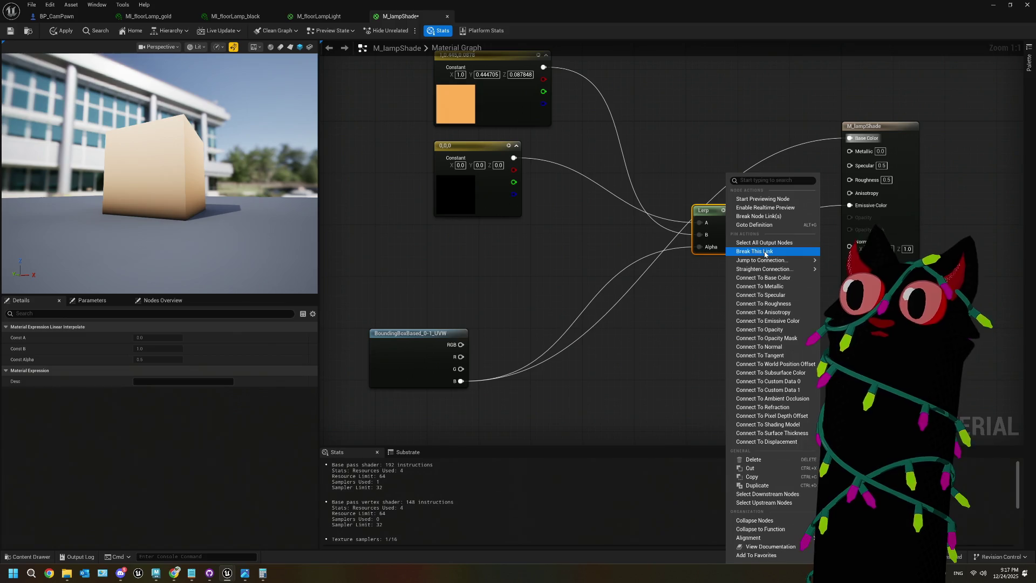
pyautogui.click(766, 252)
# - Tidy the graph by moving the BoundingBoxBased node up and left
pyautogui.moveTo(181, 170)
pyautogui.mouseDown()
pyautogui.moveTo(162, 172)
pyautogui.moveTo(254, 181)
pyautogui.moveTo(173, 236)
pyautogui.mouseUp()
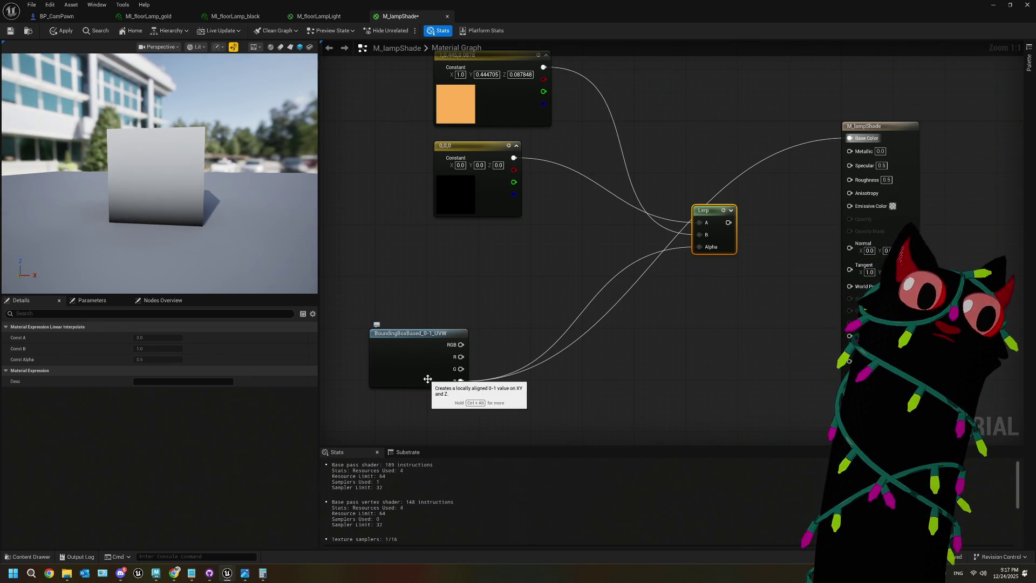
pyautogui.moveTo(530, 253); pyautogui.dragTo(504, 265)
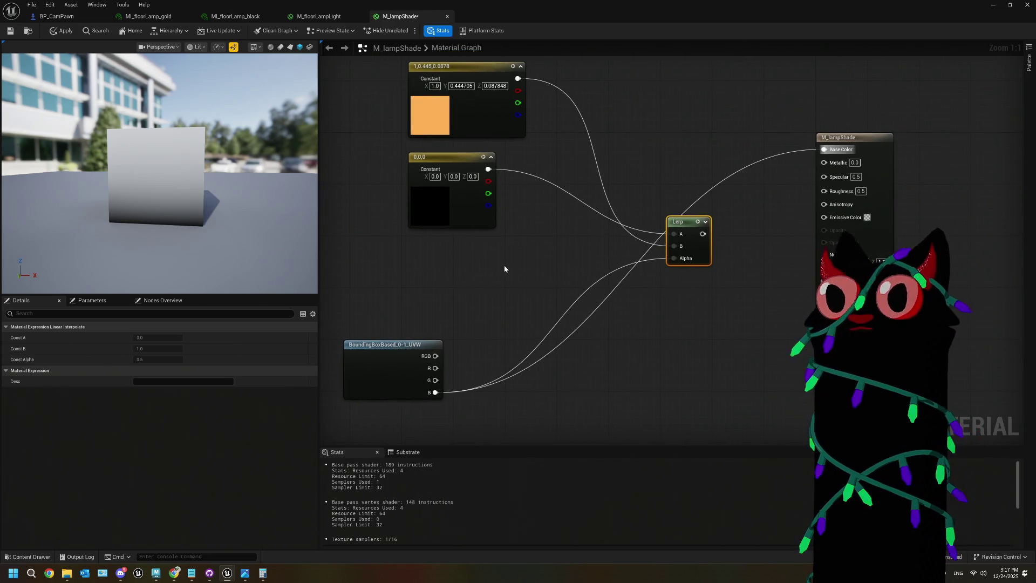
pyautogui.click(504, 273)
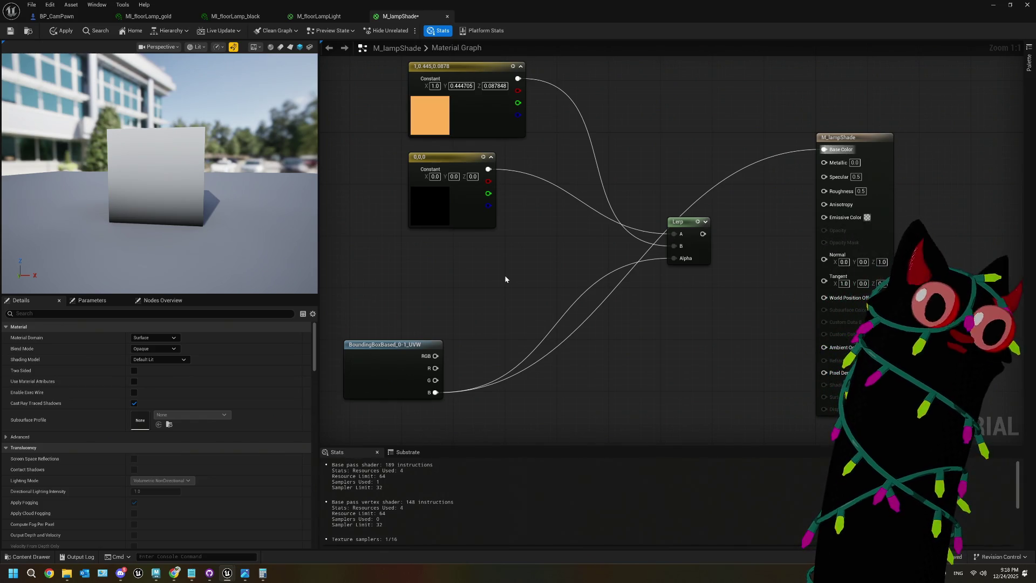
pyautogui.moveTo(395, 348); pyautogui.dragTo(382, 264)
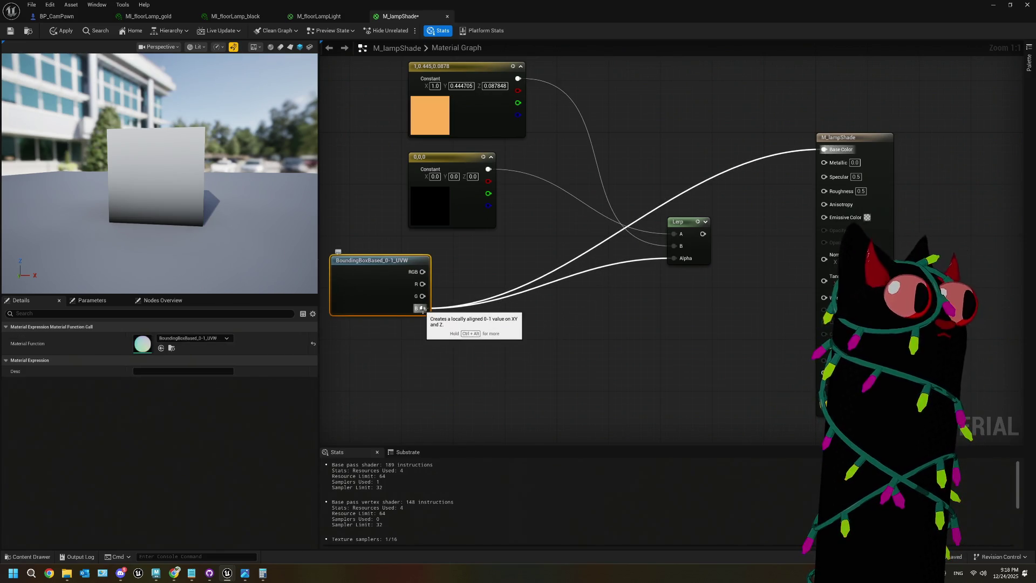
# - Add a Cosine node off the BoundingBox B output and feed it into Lerp Alpha
pyautogui.moveTo(423, 309); pyautogui.dragTo(474, 338)
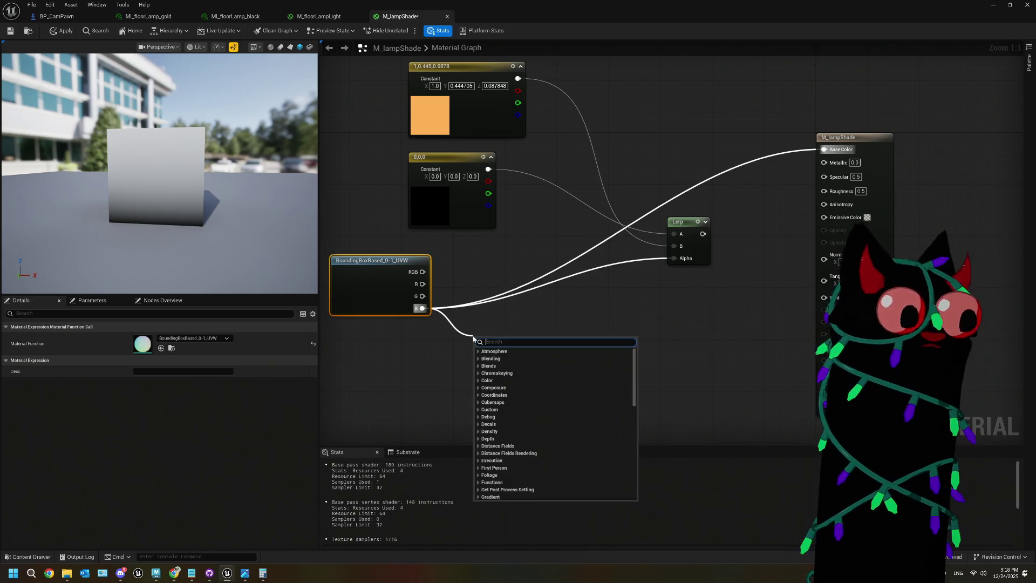
pyautogui.write('cos')
pyautogui.press('Return')
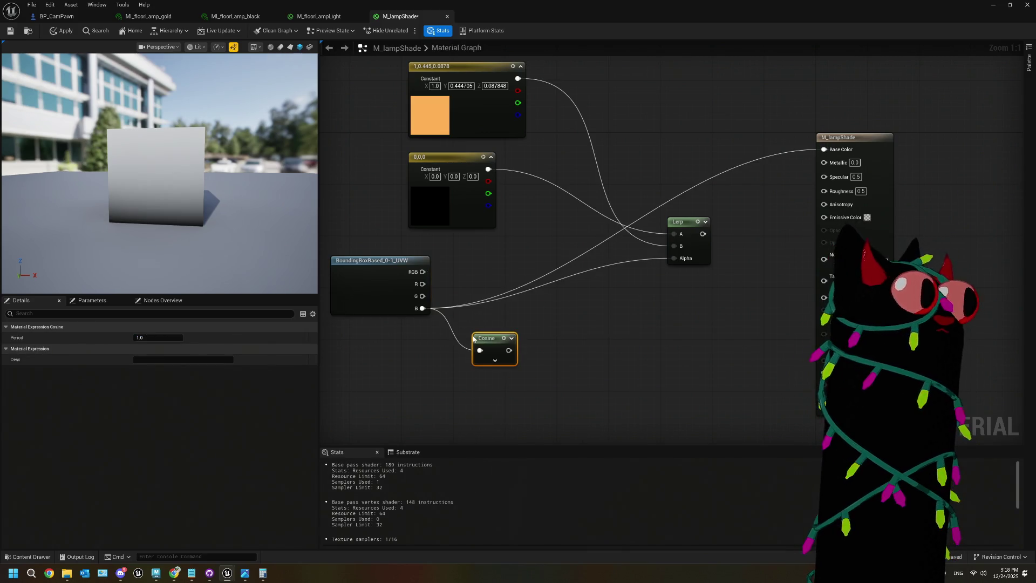
pyautogui.moveTo(817, 157); pyautogui.dragTo(674, 258)
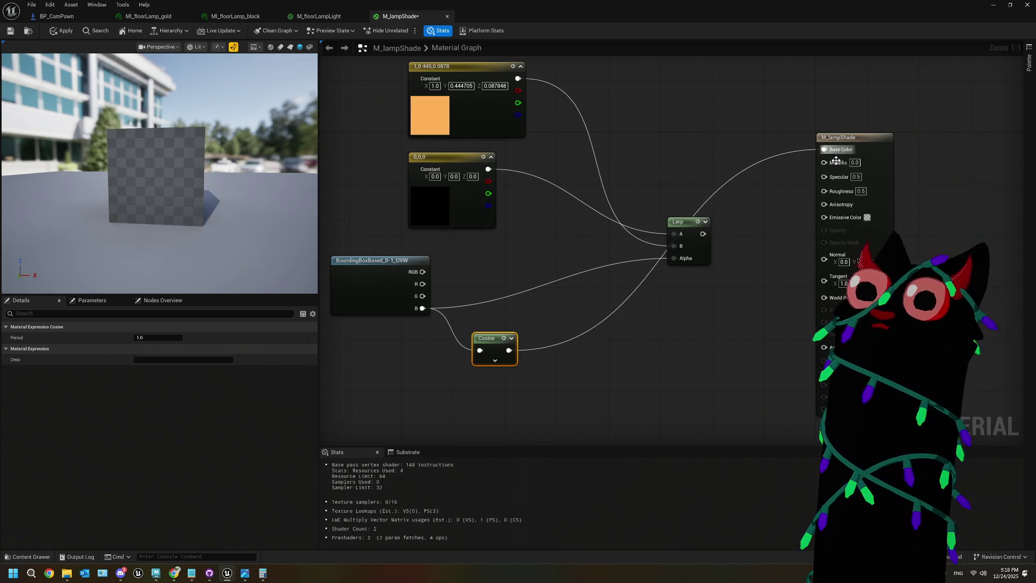
pyautogui.moveTo(166, 184)
pyautogui.mouseDown()
pyautogui.moveTo(151, 183)
pyautogui.moveTo(178, 180)
pyautogui.moveTo(127, 173)
pyautogui.mouseUp()
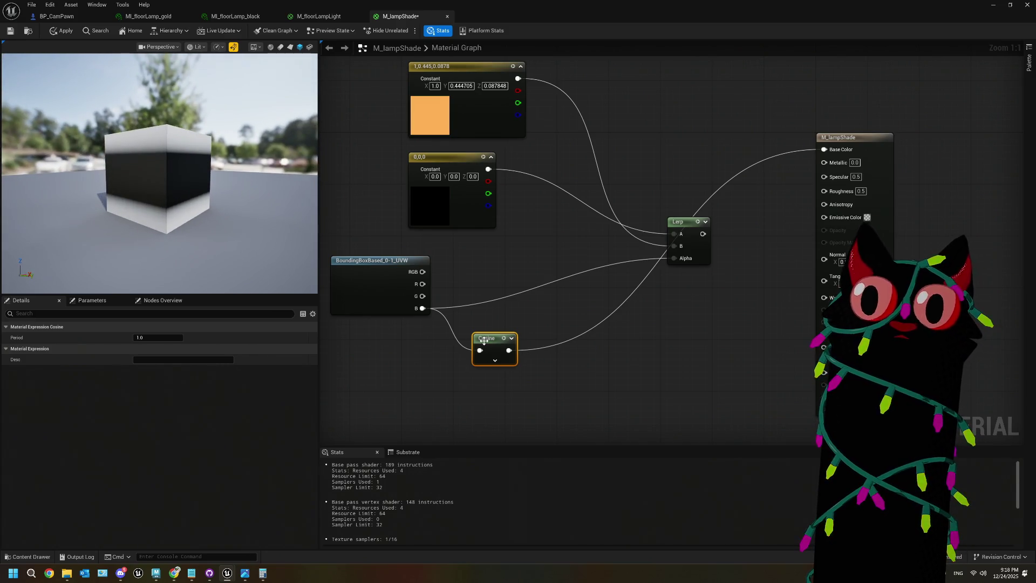
pyautogui.moveTo(484, 340); pyautogui.dragTo(504, 328)
# - Try a Sine node in place of the Cosine on Lerp Alpha, then delete it
pyautogui.moveTo(422, 309); pyautogui.dragTo(478, 372)
pyautogui.write('sine')
pyautogui.press('Return')
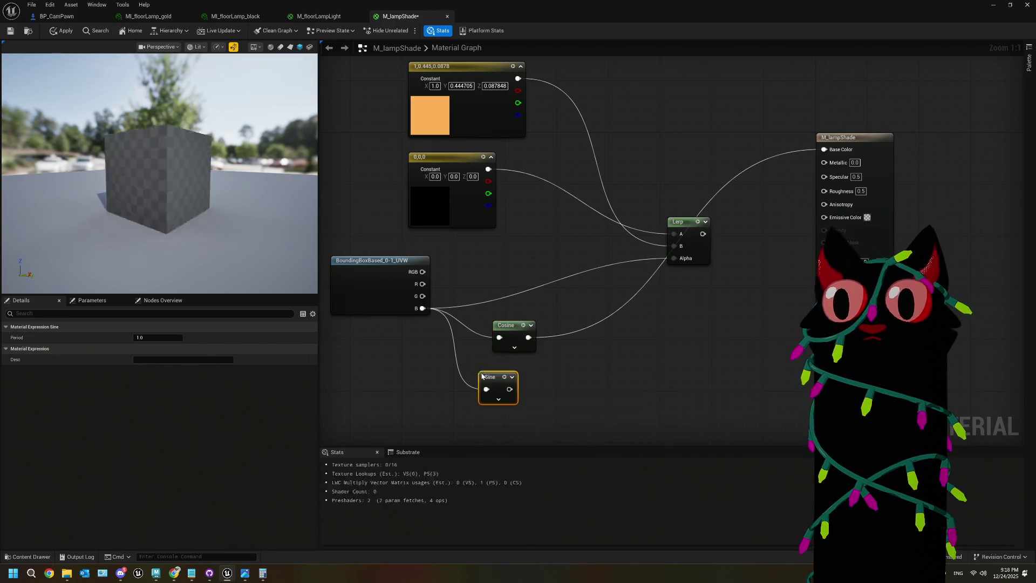
pyautogui.moveTo(509, 390)
pyautogui.mouseDown()
pyautogui.moveTo(793, 164)
pyautogui.moveTo(675, 258)
pyautogui.mouseUp()
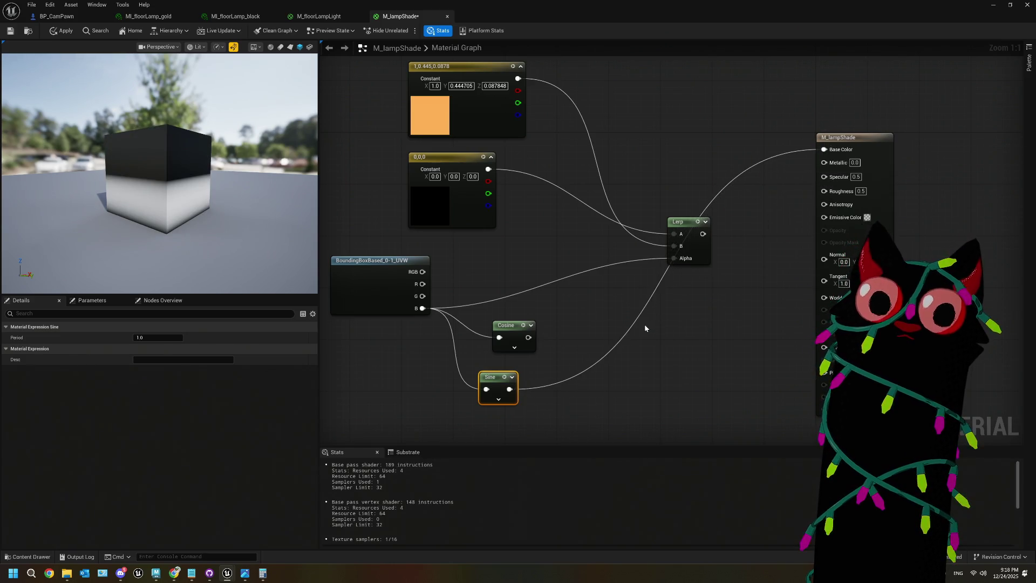
pyautogui.moveTo(162, 173)
pyautogui.mouseDown()
pyautogui.moveTo(189, 146)
pyautogui.moveTo(216, 178)
pyautogui.moveTo(216, 205)
pyautogui.mouseUp()
pyautogui.moveTo(529, 337)
pyautogui.mouseDown()
pyautogui.moveTo(849, 163)
pyautogui.moveTo(674, 258)
pyautogui.mouseUp()
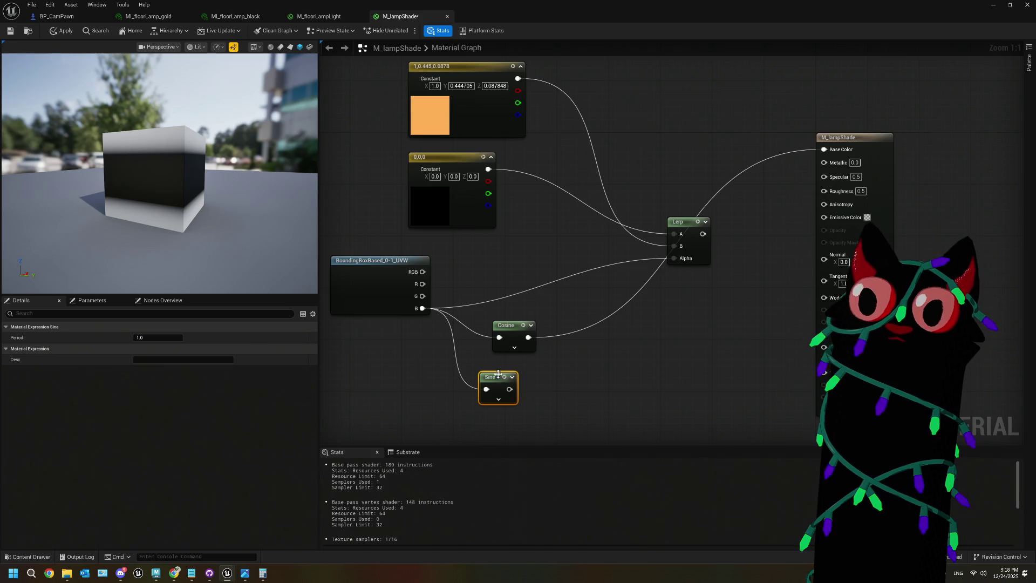
pyautogui.press('Delete')
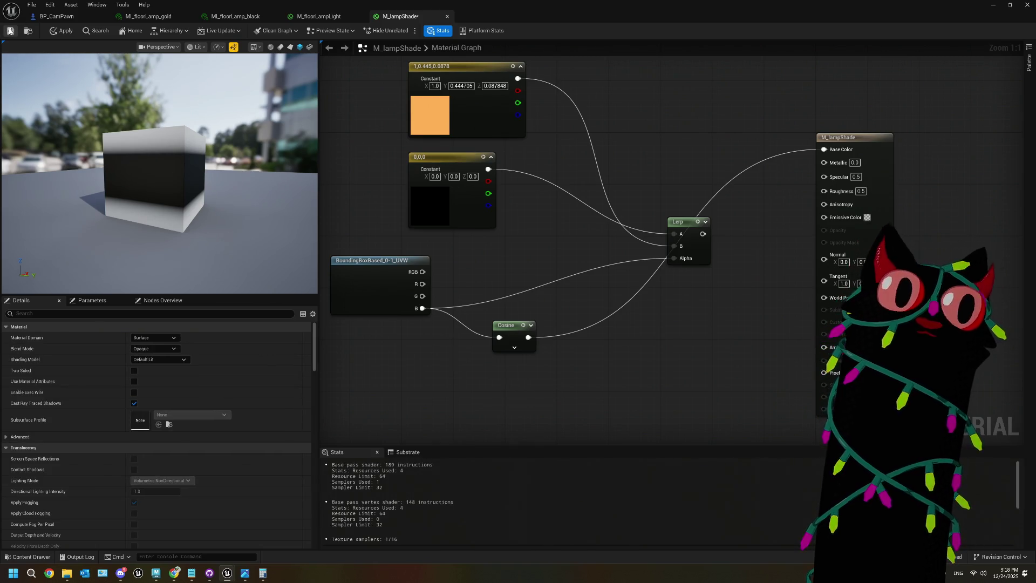
# - Apply, then wire Cosine into Lerp Alpha and Lerp into Base Color
pyautogui.click(10, 31)
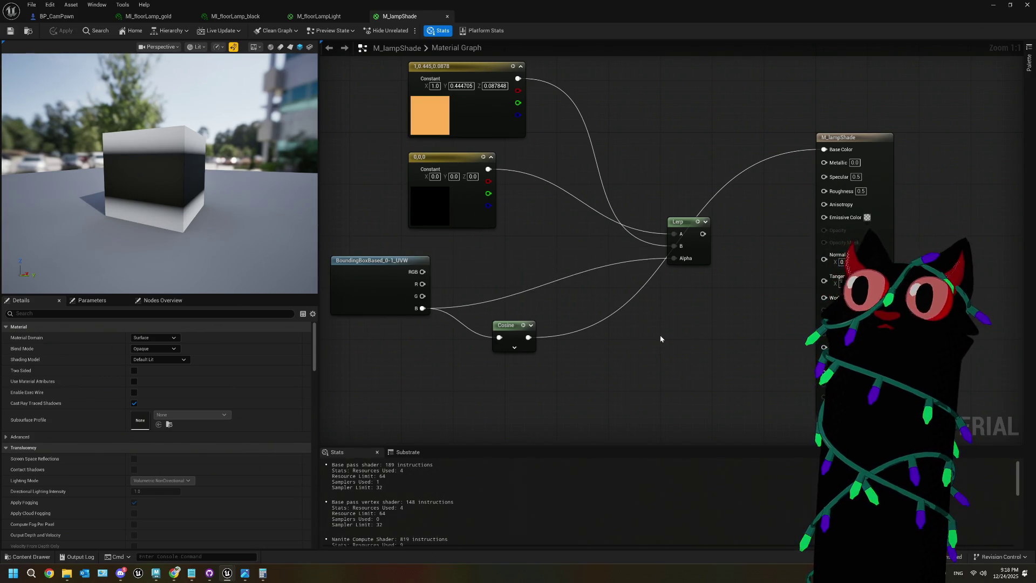
pyautogui.moveTo(546, 336); pyautogui.dragTo(529, 337)
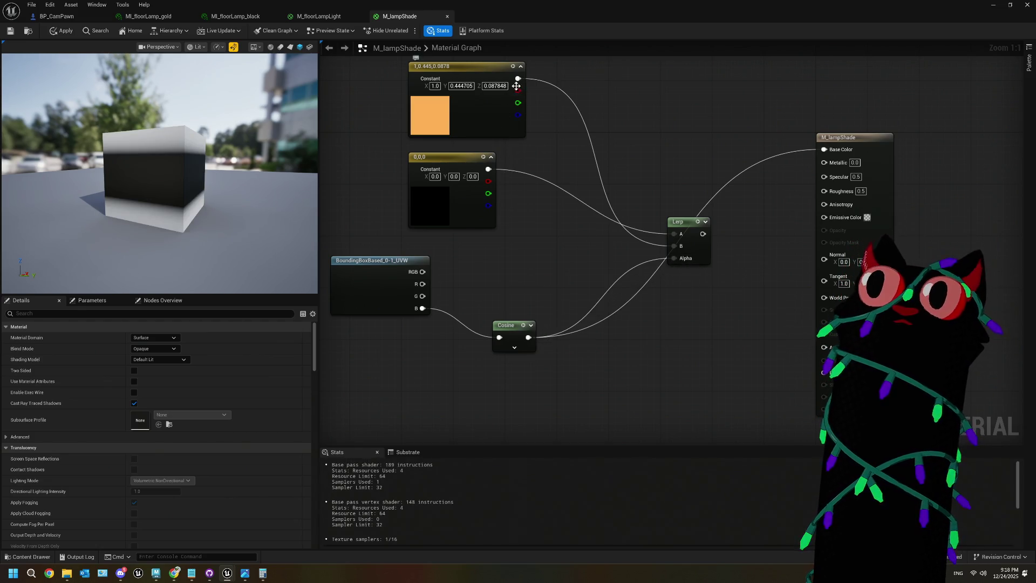
pyautogui.moveTo(703, 234); pyautogui.dragTo(824, 150)
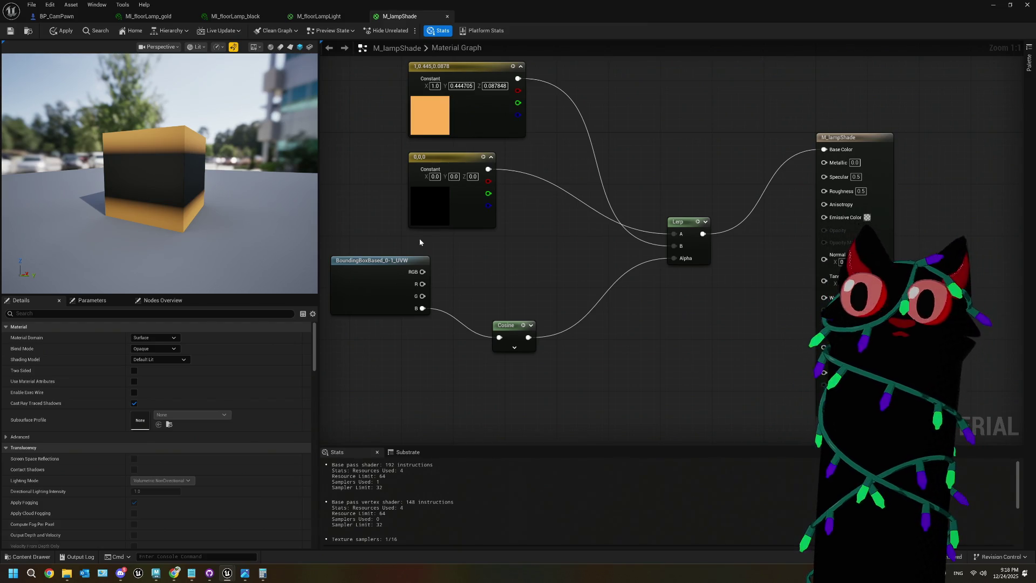
# - Insert a 1-x node after the Cosine and wire it into Lerp Alpha
pyautogui.moveTo(529, 338); pyautogui.dragTo(578, 338)
pyautogui.write('1-')
pyautogui.press('Return')
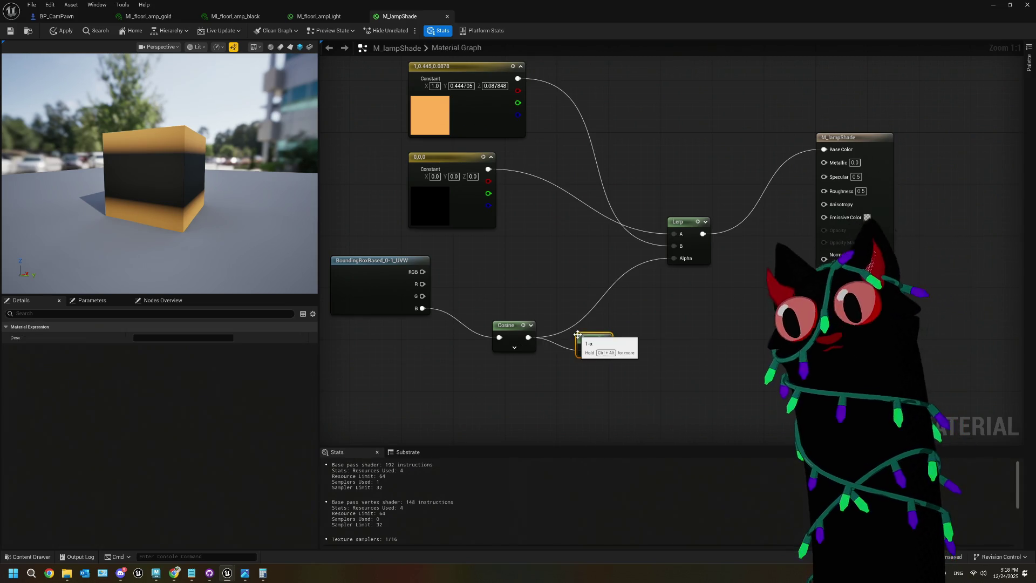
pyautogui.moveTo(605, 350); pyautogui.dragTo(824, 149)
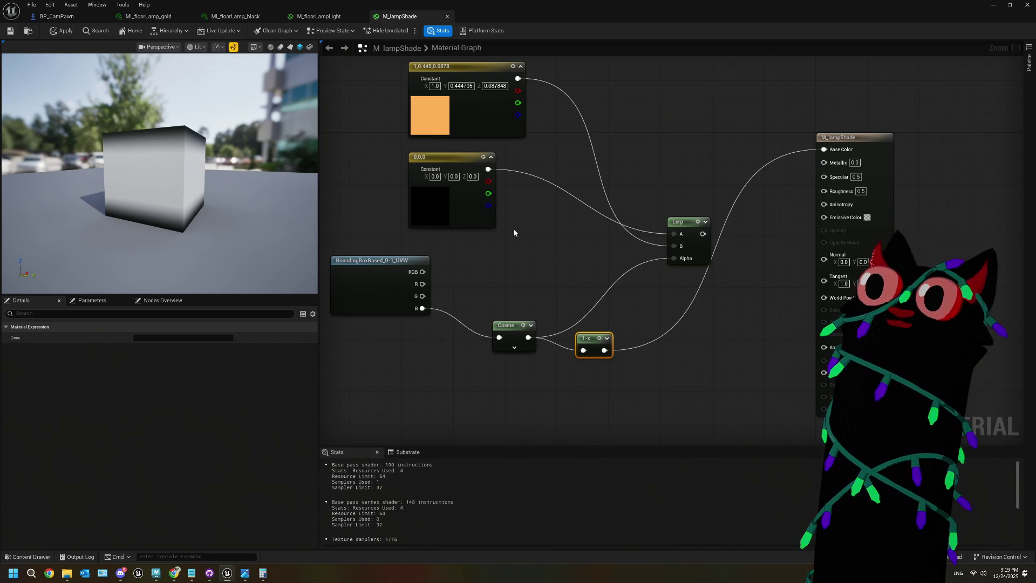
pyautogui.moveTo(604, 350)
pyautogui.mouseDown()
pyautogui.moveTo(651, 306)
pyautogui.moveTo(674, 258)
pyautogui.mouseUp()
pyautogui.moveTo(591, 339); pyautogui.dragTo(571, 326)
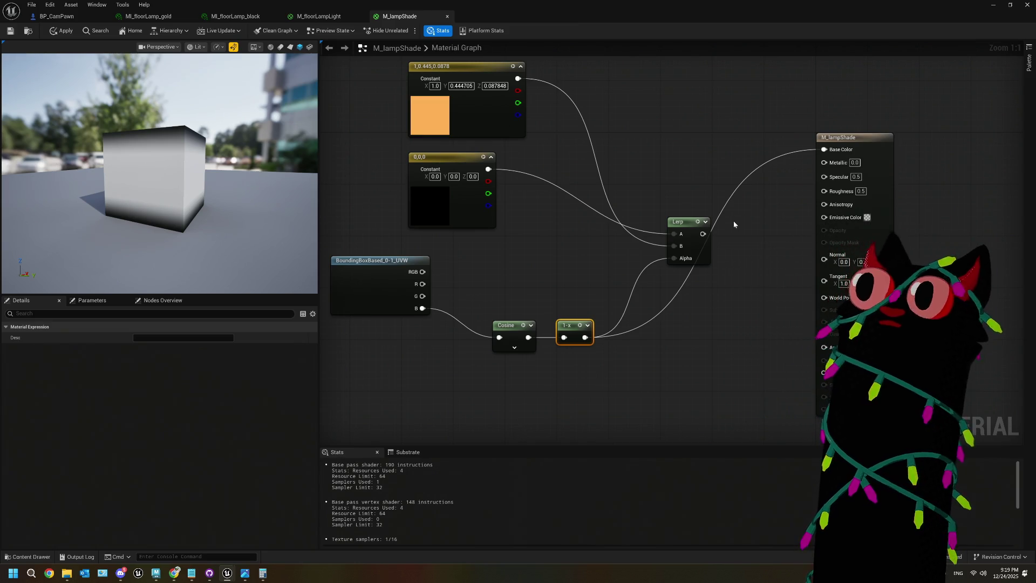
pyautogui.moveTo(703, 234)
pyautogui.mouseDown()
pyautogui.moveTo(823, 228)
pyautogui.moveTo(737, 273)
pyautogui.mouseUp()
# - Delete the black constant and duplicate the orange constant below the original
pyautogui.click(494, 258)
pyautogui.doubleClick(430, 115)
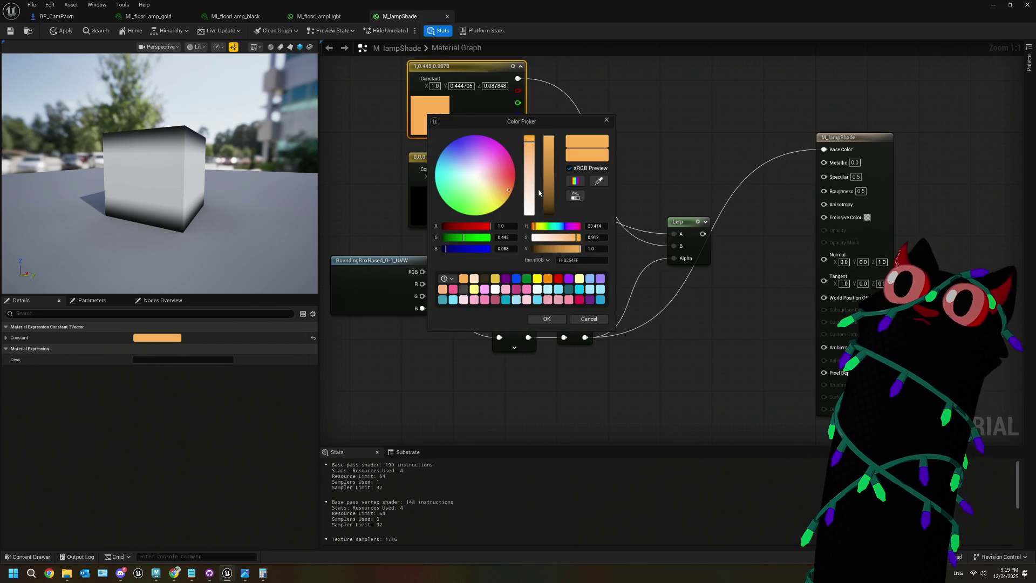
pyautogui.click(547, 319)
pyautogui.click(438, 203)
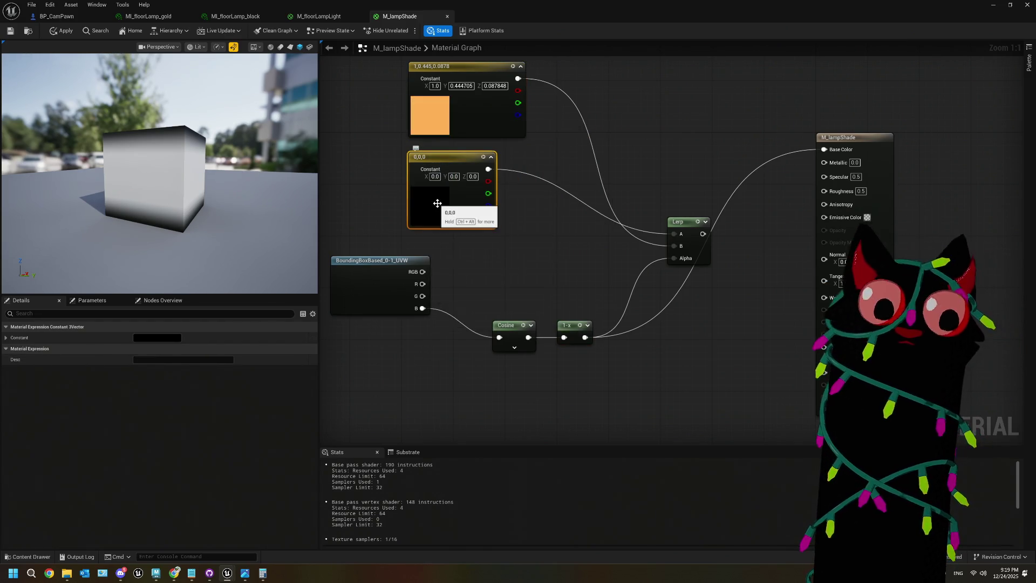
pyautogui.press('Delete')
pyautogui.click(437, 113)
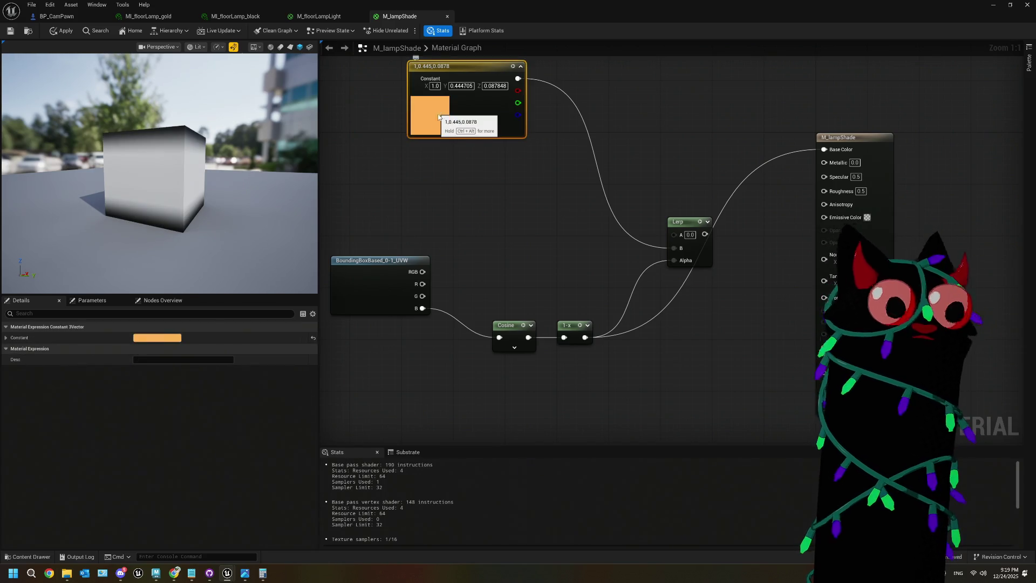
pyautogui.hotkey('ctrl', 'd')
pyautogui.moveTo(485, 121); pyautogui.dragTo(462, 157)
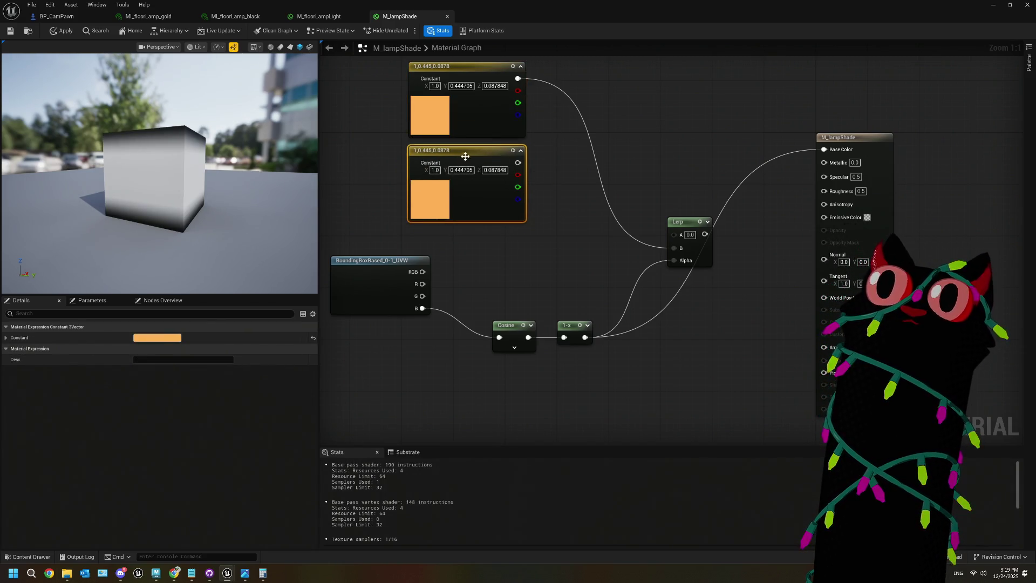
# - Move the Cosine and 1-x nodes up-left and add a Multiply after 1-x
pyautogui.moveTo(632, 277); pyautogui.dragTo(572, 231)
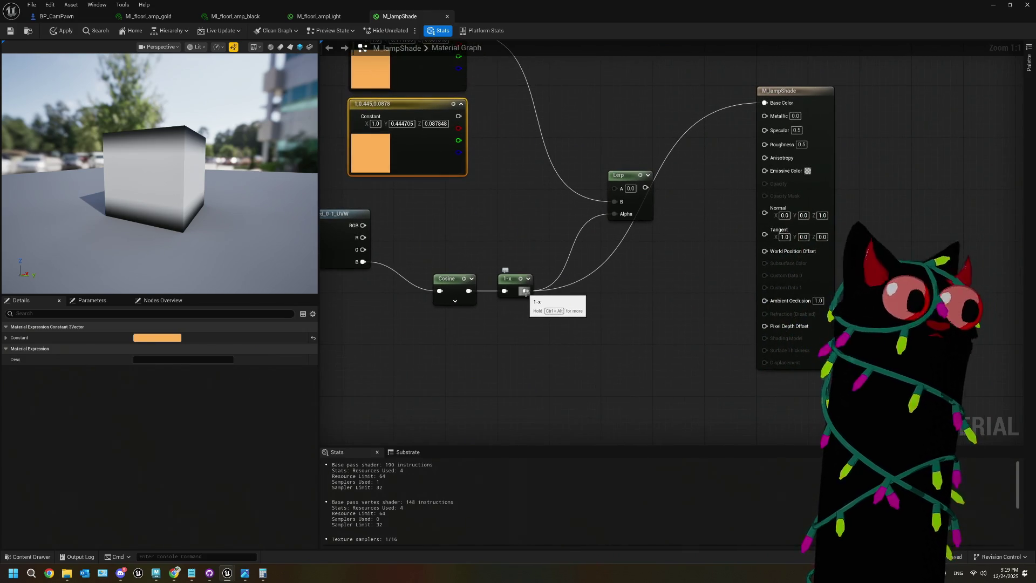
pyautogui.moveTo(419, 252)
pyautogui.mouseDown()
pyautogui.moveTo(532, 300)
pyautogui.moveTo(469, 249)
pyautogui.moveTo(455, 255)
pyautogui.moveTo(502, 278)
pyautogui.moveTo(534, 271)
pyautogui.moveTo(525, 276)
pyautogui.mouseUp()
pyautogui.click(480, 287)
pyautogui.press('Escape')
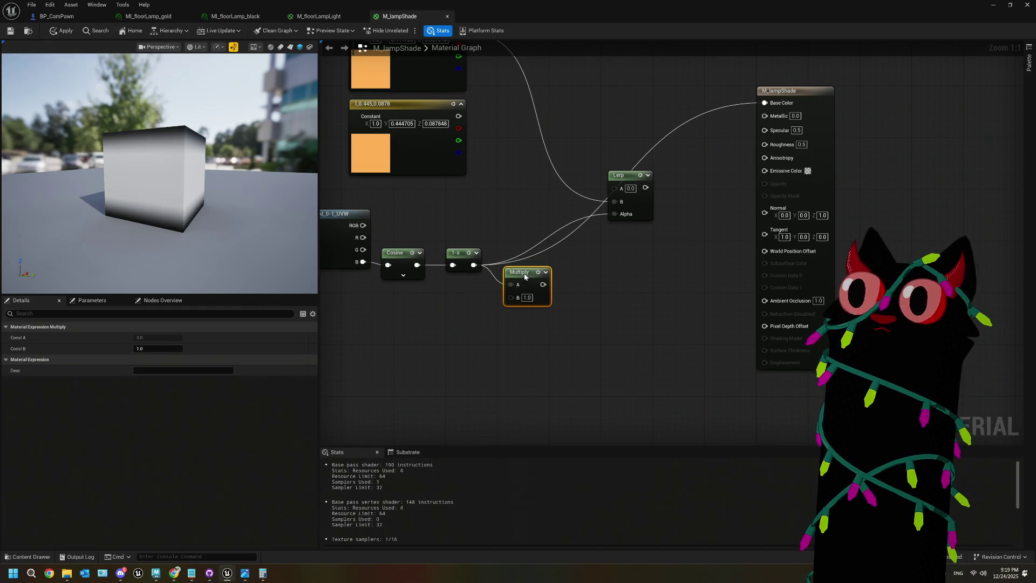
# - Wire the two orange constants into Lerp A and Lerp B
pyautogui.moveTo(506, 159); pyautogui.dragTo(663, 245)
pyautogui.moveTo(506, 75); pyautogui.dragTo(663, 230)
pyautogui.doubleClick(426, 123)
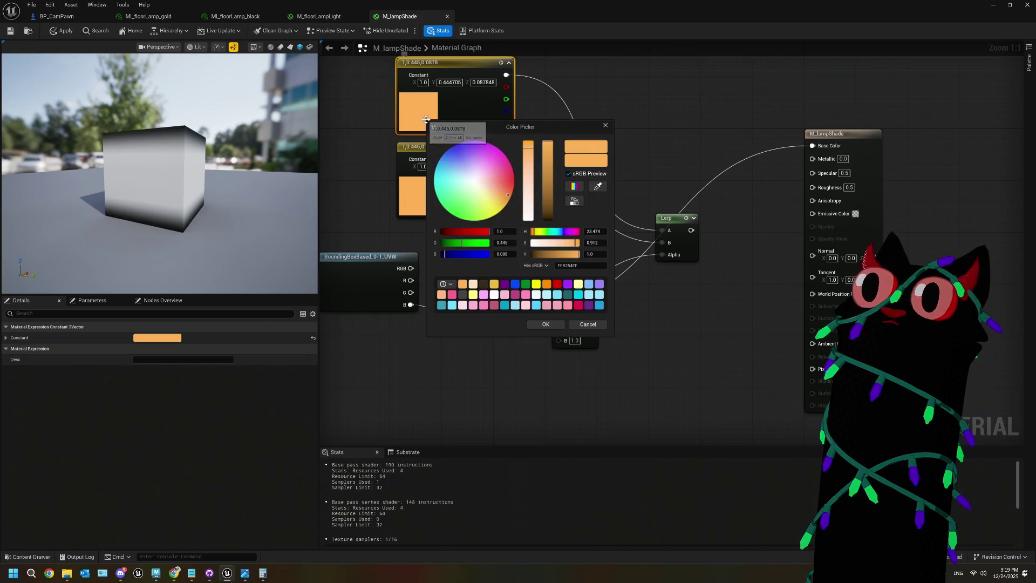
# - Recolour the lower constant to pale yellow (1.0, 0.76898, 0.18398) in the Color Picker
pyautogui.click(416, 208)
pyautogui.doubleClick(416, 208)
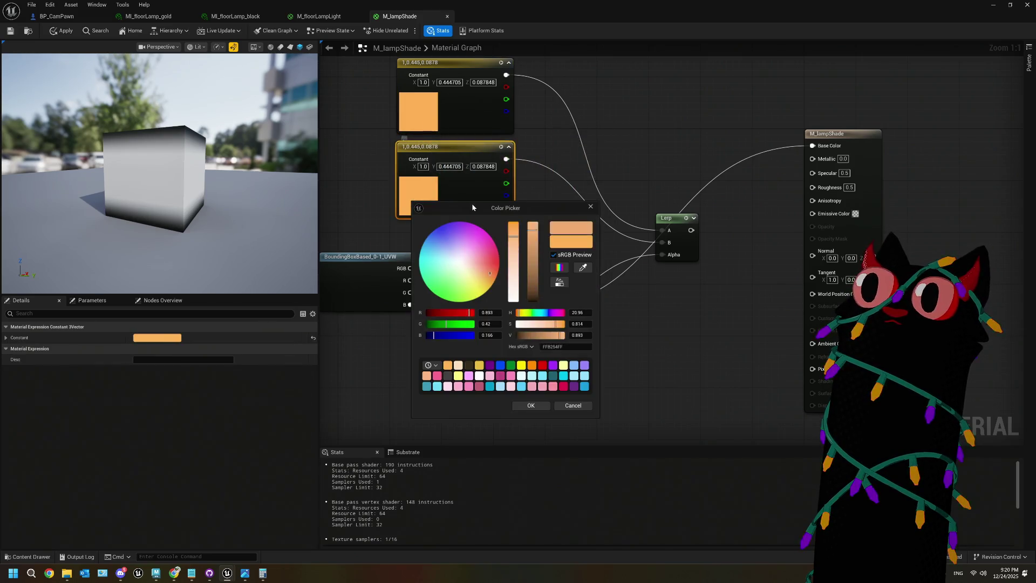
pyautogui.click(514, 259)
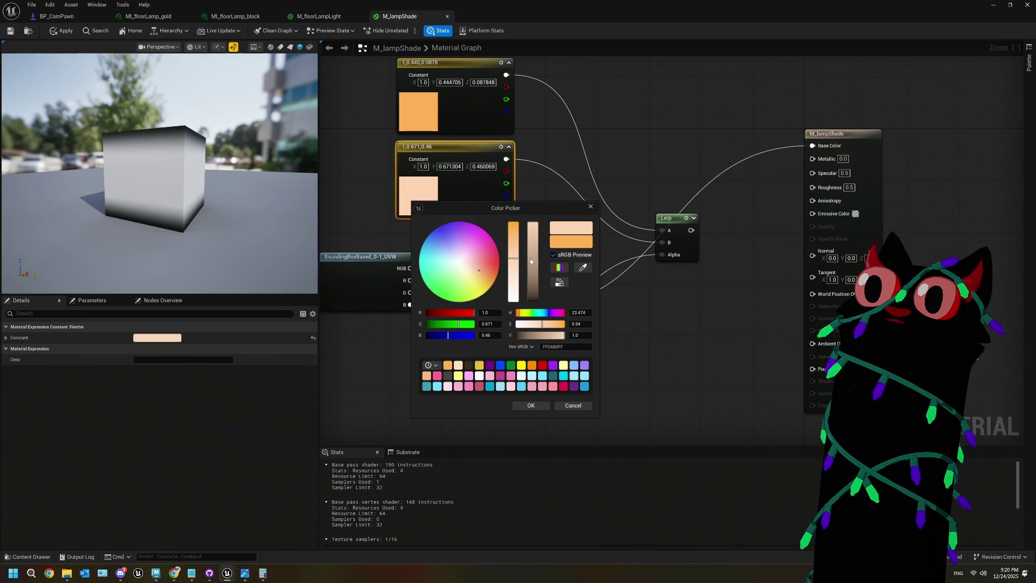
pyautogui.click(532, 257)
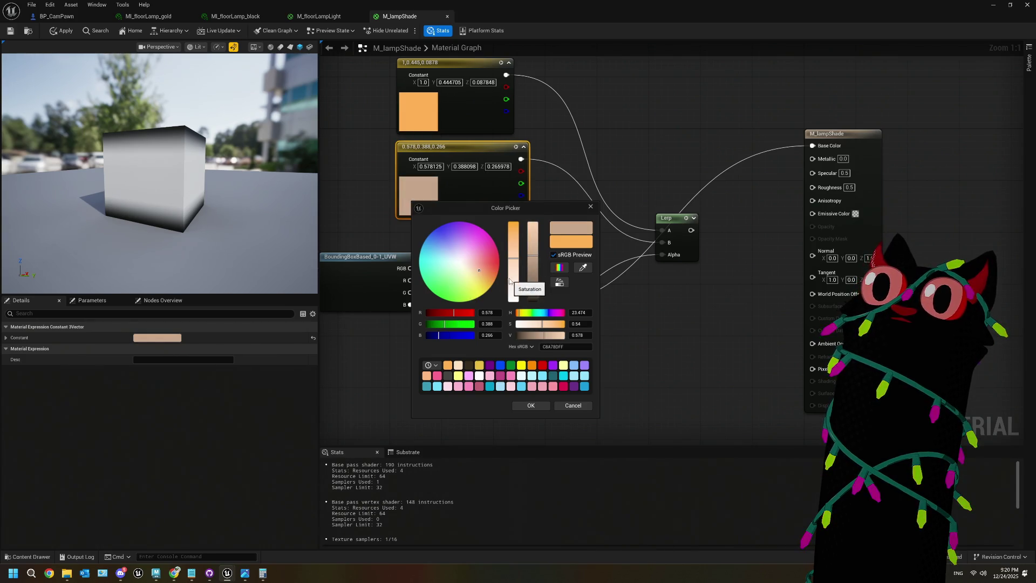
pyautogui.moveTo(535, 295); pyautogui.dragTo(533, 221)
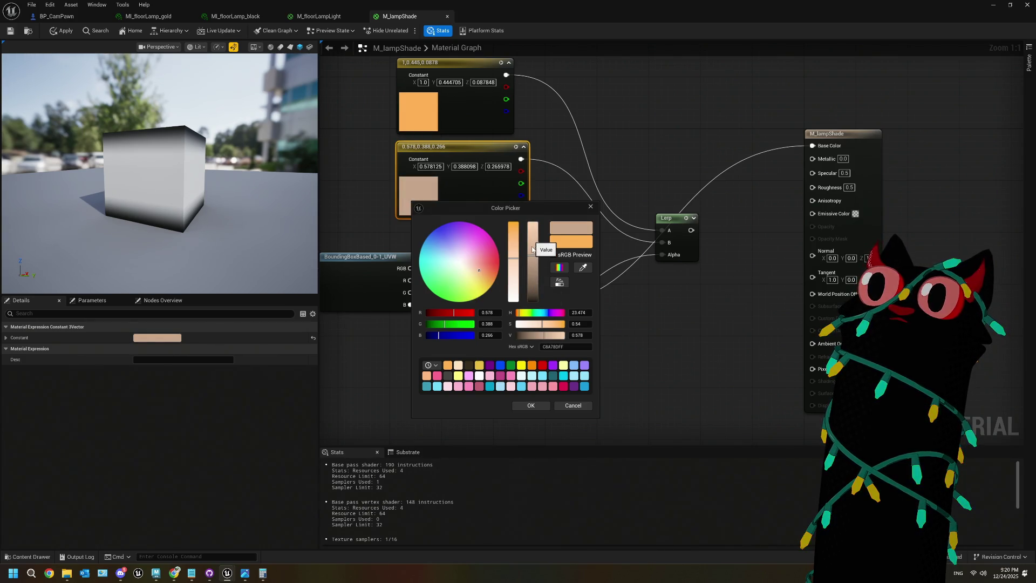
pyautogui.click(484, 279)
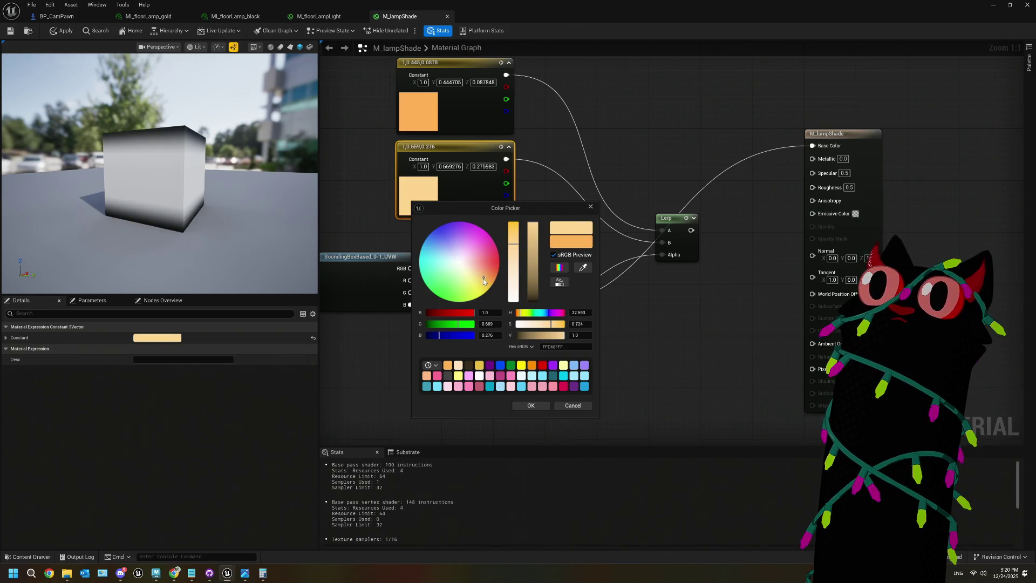
pyautogui.click(483, 285)
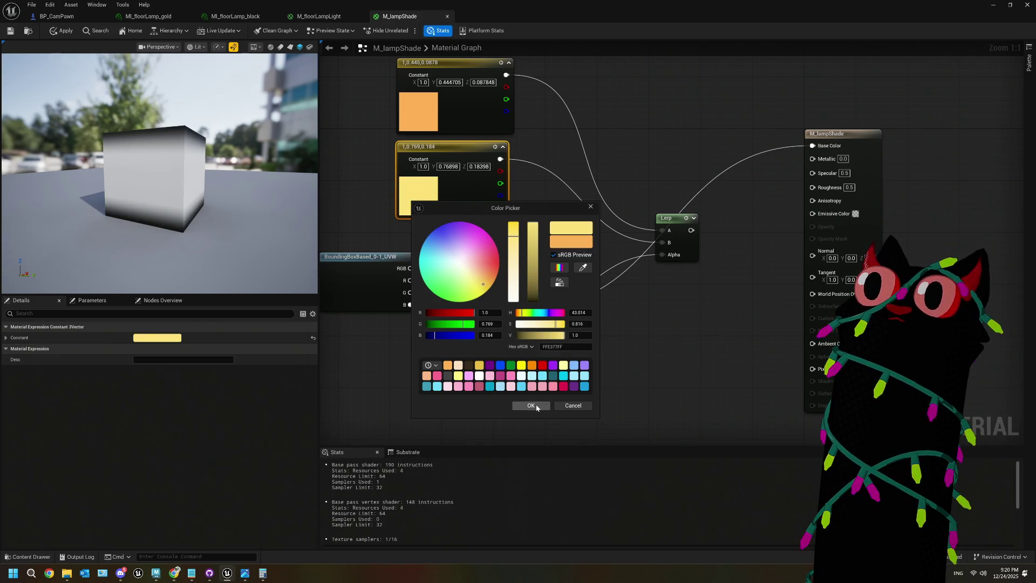
pyautogui.click(531, 405)
pyautogui.click(618, 358)
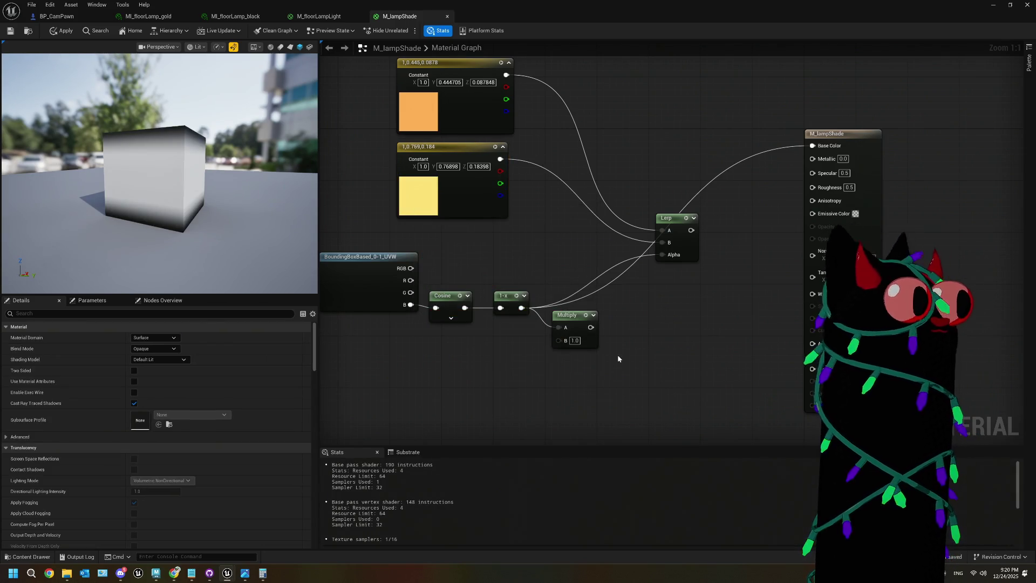
# - Feed a plain constant of 10 into Multiply B, discarding the scalar parameter
pyautogui.moveTo(560, 341); pyautogui.dragTo(511, 372)
pyautogui.press('s')
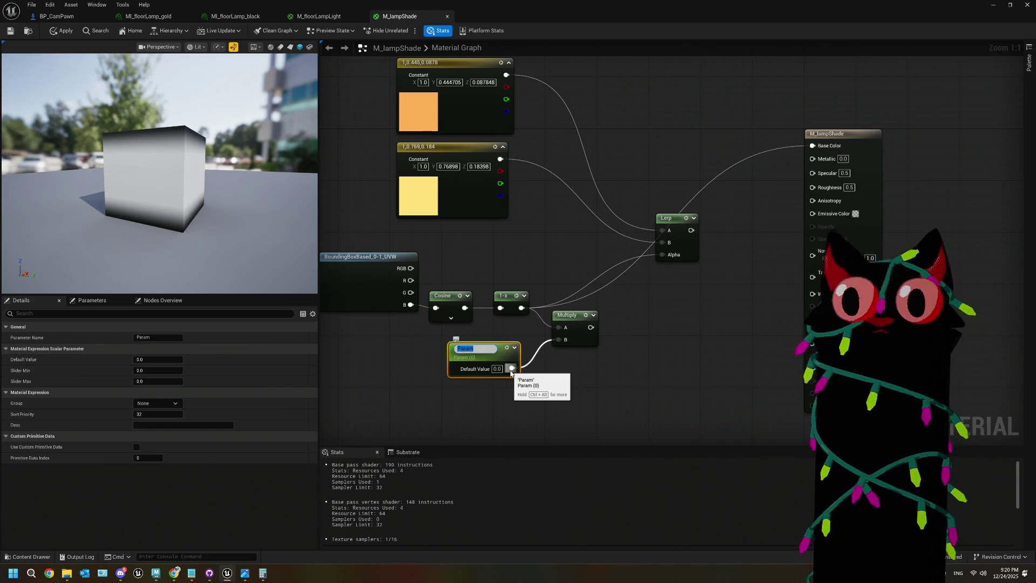
pyautogui.press('Return')
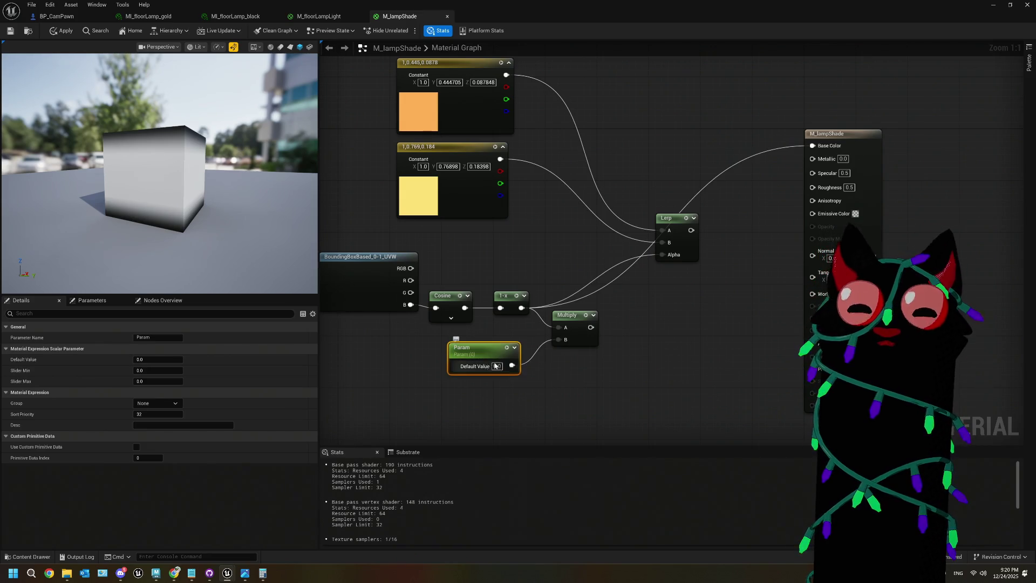
pyautogui.press('Delete')
pyautogui.moveTo(559, 339); pyautogui.dragTo(516, 367)
pyautogui.press('1')
pyautogui.click(500, 369)
pyautogui.write('10')
pyautogui.press('Return')
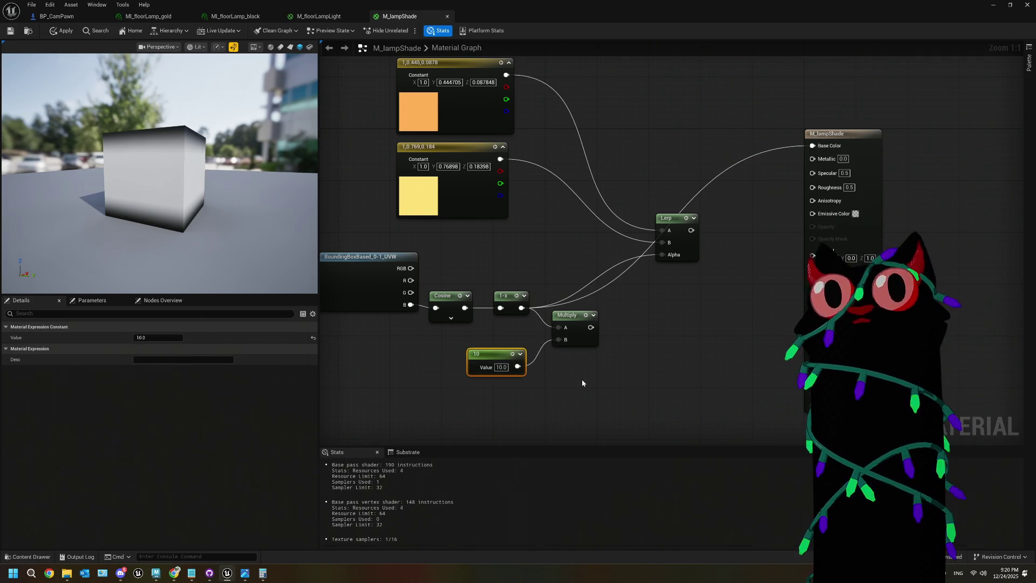
pyautogui.click(582, 384)
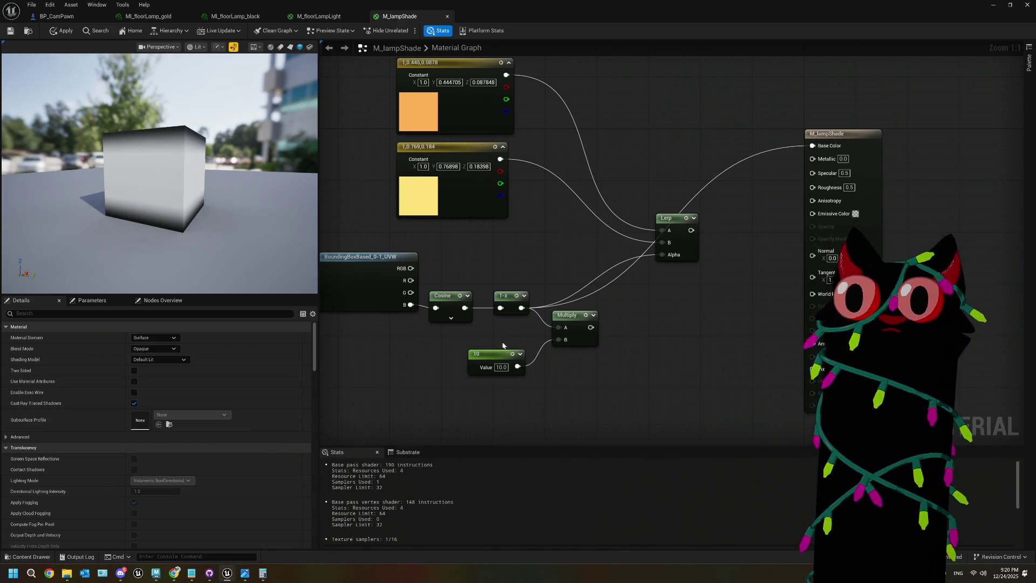
# - Connect the Multiply output to Base Color
pyautogui.click(475, 357)
pyautogui.rightClick(483, 359)
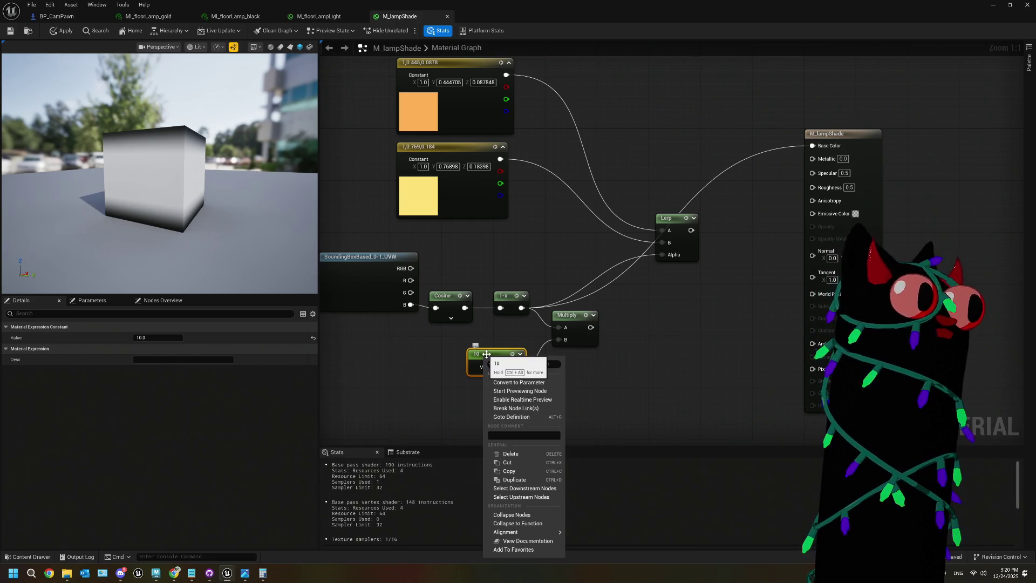
pyautogui.click(564, 333)
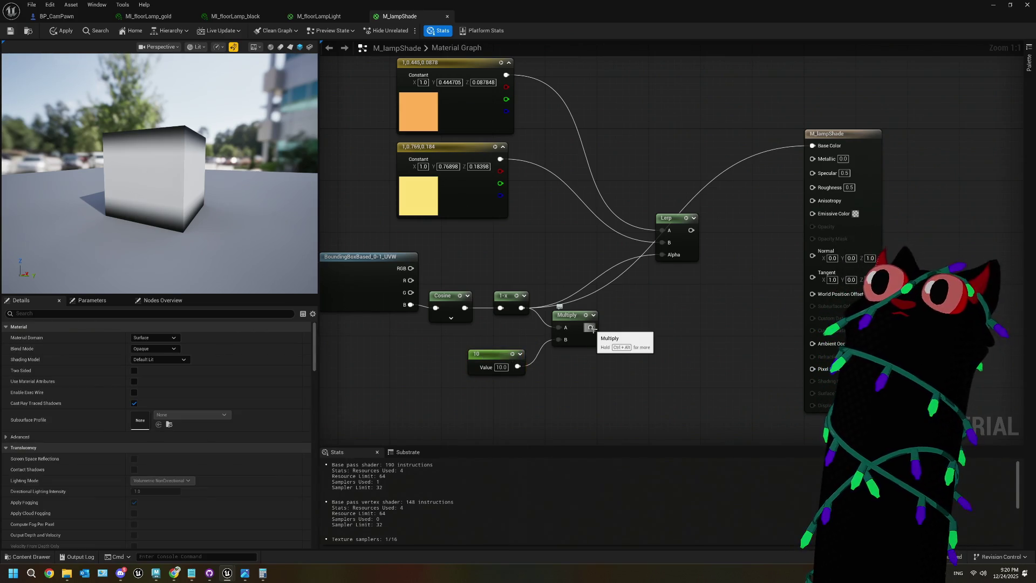
pyautogui.moveTo(591, 328); pyautogui.dragTo(813, 146)
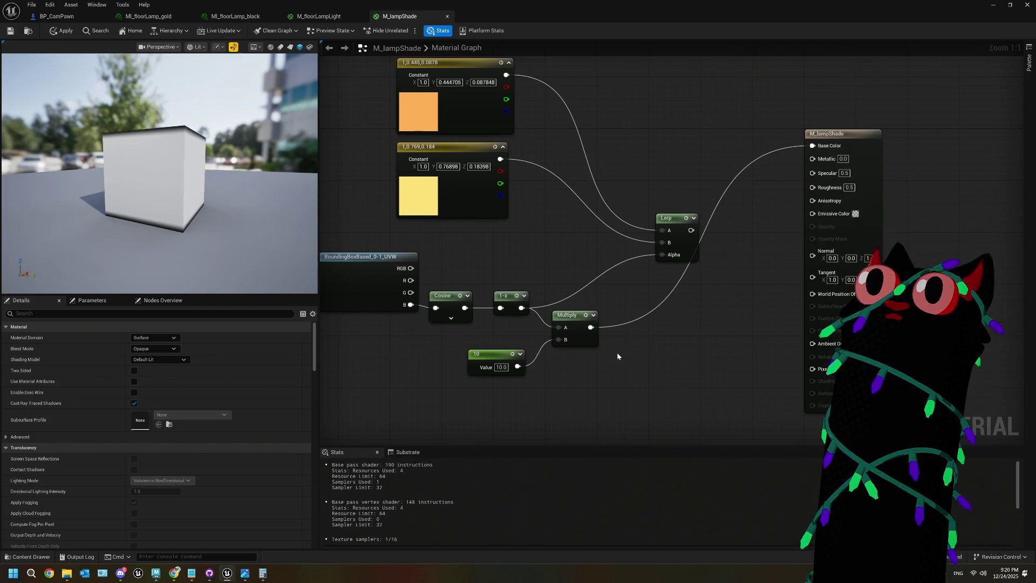
pyautogui.moveTo(181, 212)
pyautogui.mouseDown()
pyautogui.moveTo(178, 177)
pyautogui.moveTo(153, 165)
pyautogui.moveTo(170, 214)
pyautogui.moveTo(146, 217)
pyautogui.moveTo(122, 203)
pyautogui.moveTo(181, 209)
pyautogui.mouseUp()
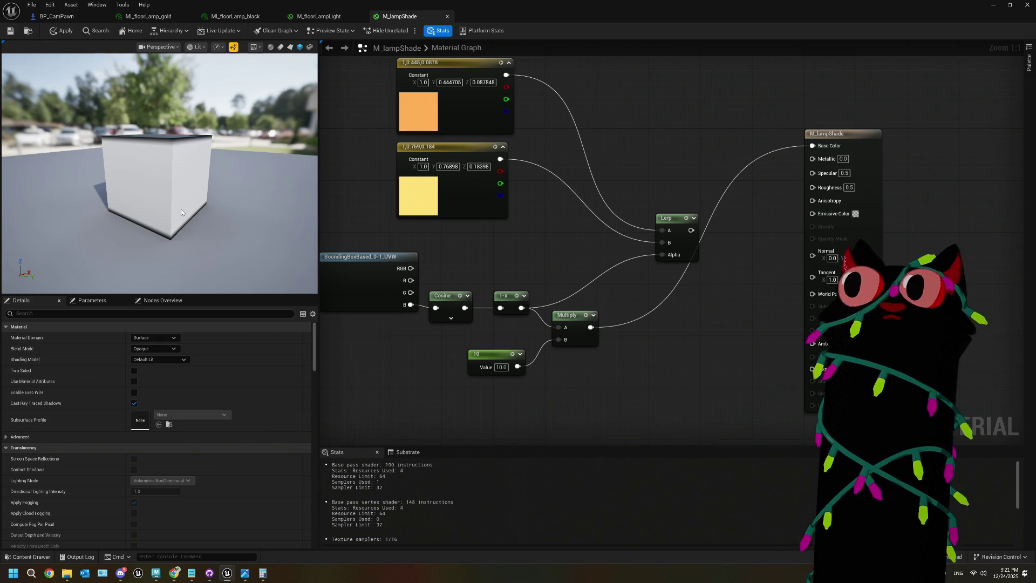
# - Orbit the preview cube, then shrink M_lampShade's editor to reveal the lamp in the level
pyautogui.moveTo(181, 209)
pyautogui.mouseDown()
pyautogui.moveTo(173, 205)
pyautogui.moveTo(178, 232)
pyautogui.moveTo(170, 211)
pyautogui.moveTo(157, 216)
pyautogui.mouseUp()
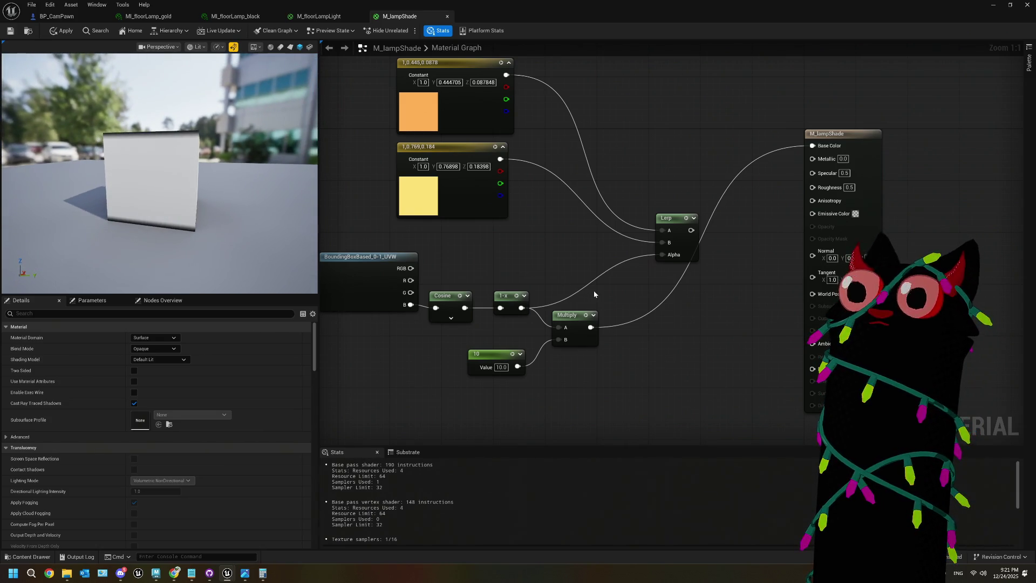
pyautogui.moveTo(491, 14)
pyautogui.mouseDown()
pyautogui.moveTo(353, 405)
pyautogui.moveTo(351, 487)
pyautogui.mouseUp()
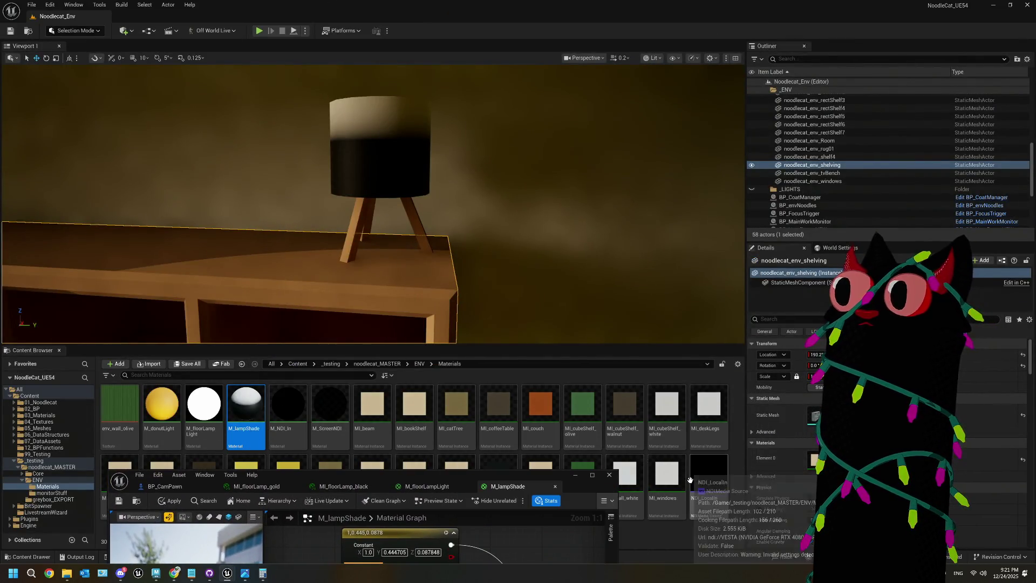
# - Select the table lamp and apply the M_lampShade changes, leaving the editor maximized
pyautogui.click(366, 164)
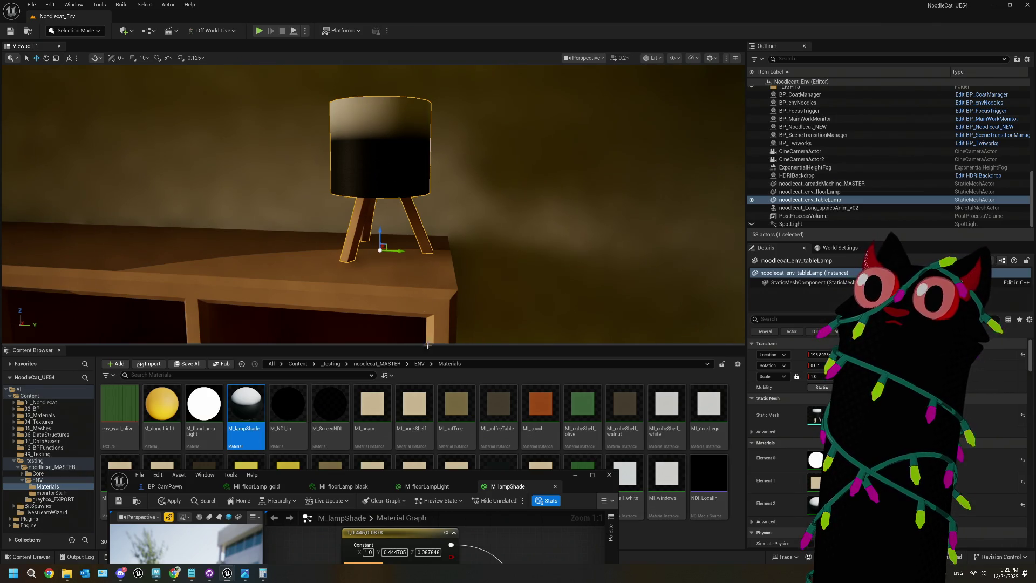
pyautogui.doubleClick(478, 475)
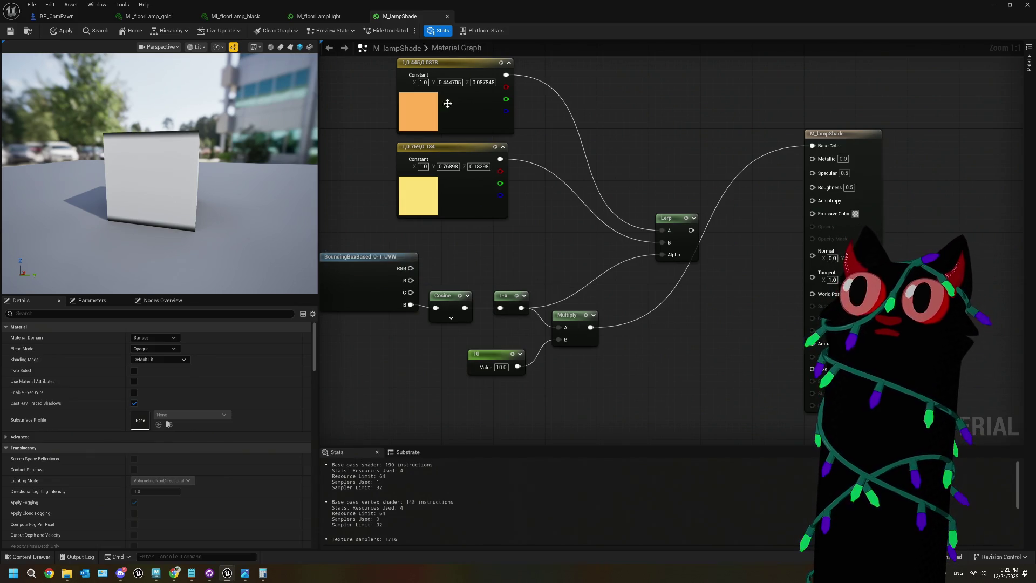
pyautogui.moveTo(504, 17); pyautogui.dragTo(510, 359)
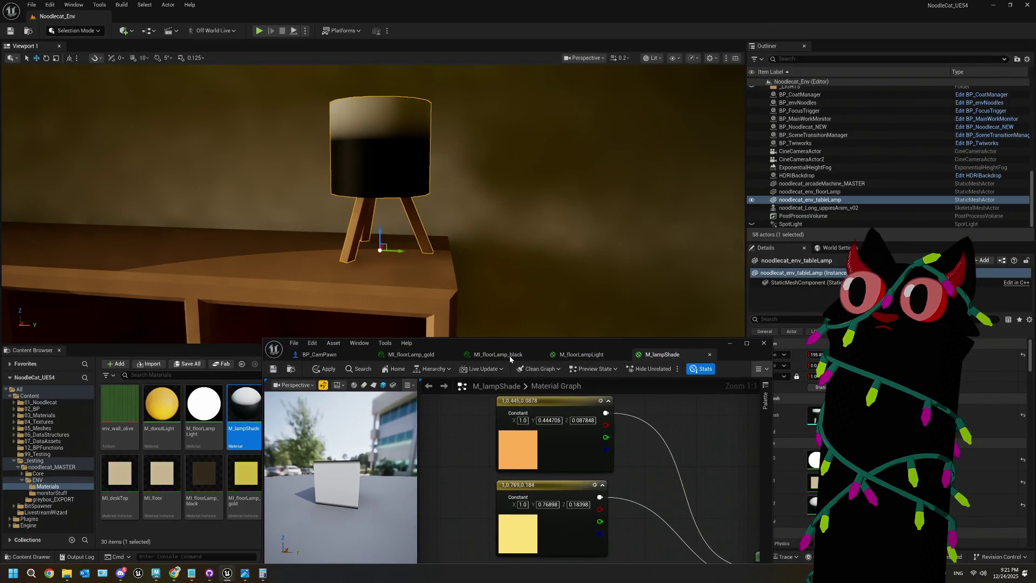
pyautogui.click(274, 373)
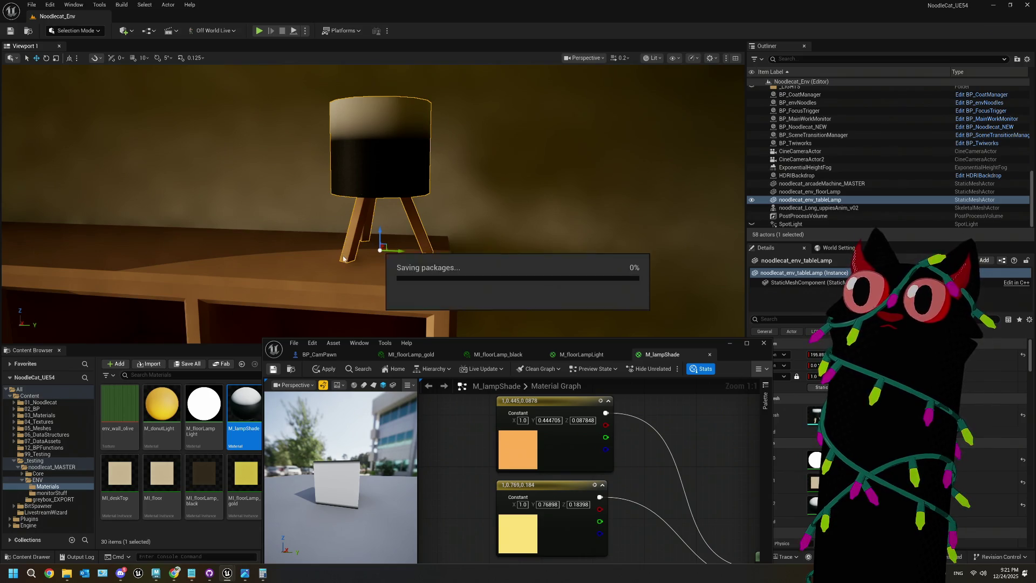
pyautogui.doubleClick(704, 341)
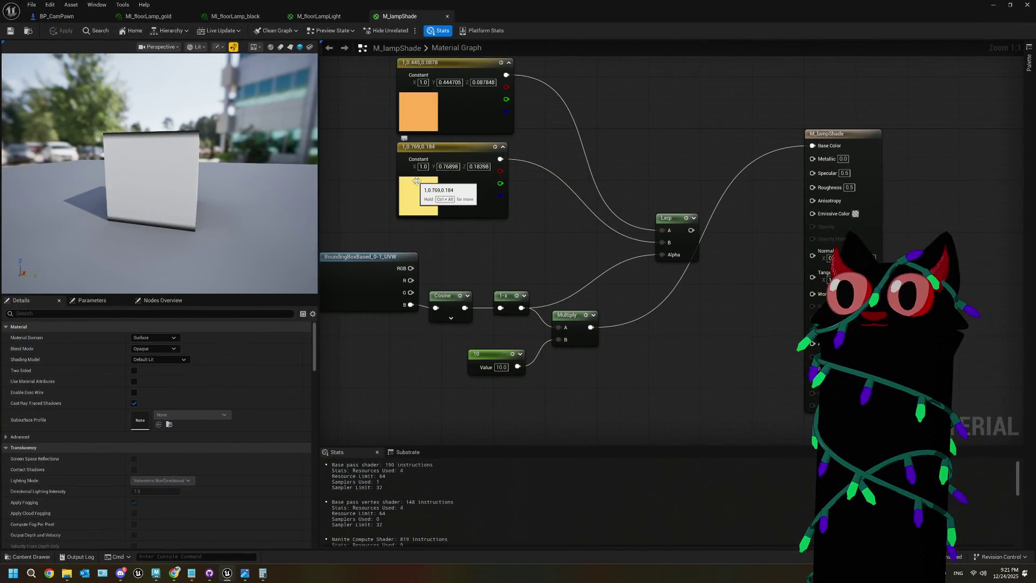
# - Centre the graph, then shrink the material editor to show the pale lamp shade
pyautogui.moveTo(439, 250); pyautogui.dragTo(538, 230)
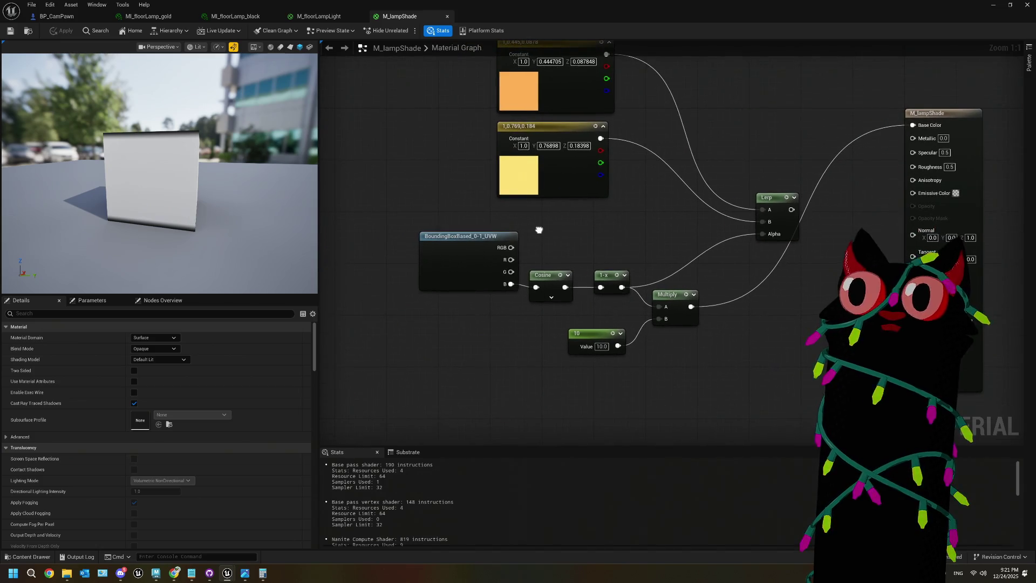
pyautogui.click(418, 252)
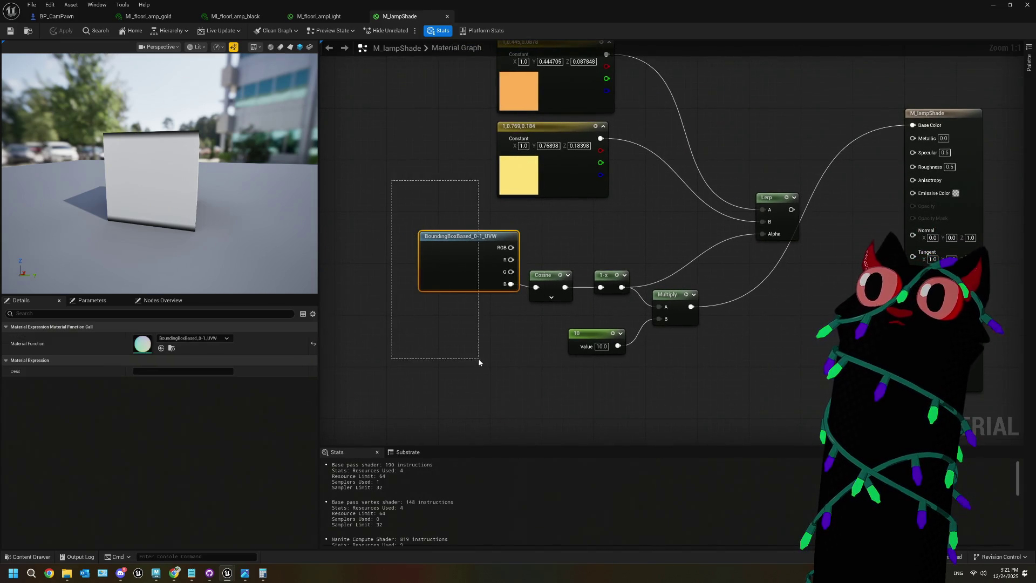
pyautogui.click(376, 182)
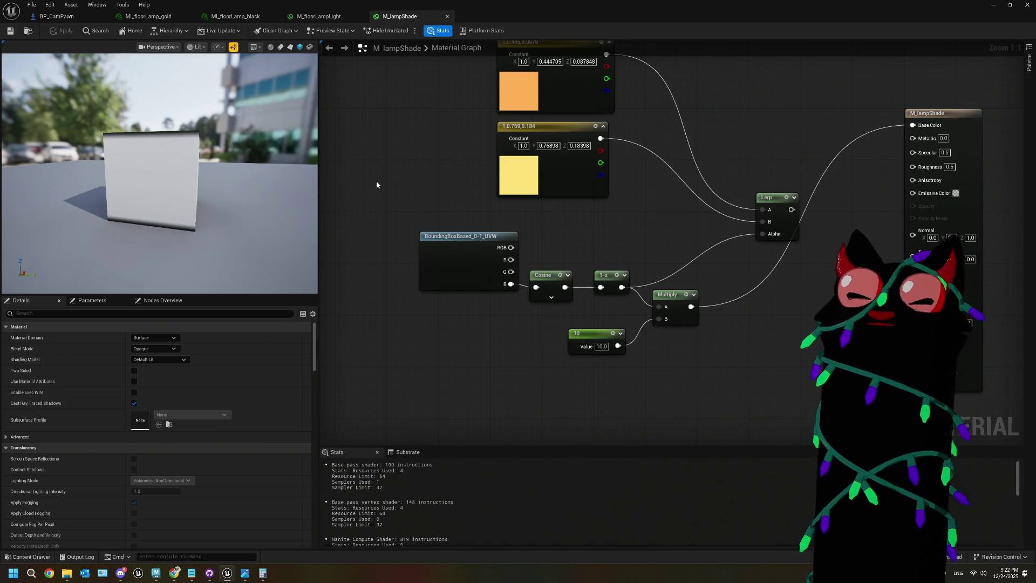
pyautogui.moveTo(482, 20)
pyautogui.mouseDown()
pyautogui.moveTo(482, 184)
pyautogui.moveTo(453, 351)
pyautogui.moveTo(325, 353)
pyautogui.mouseUp()
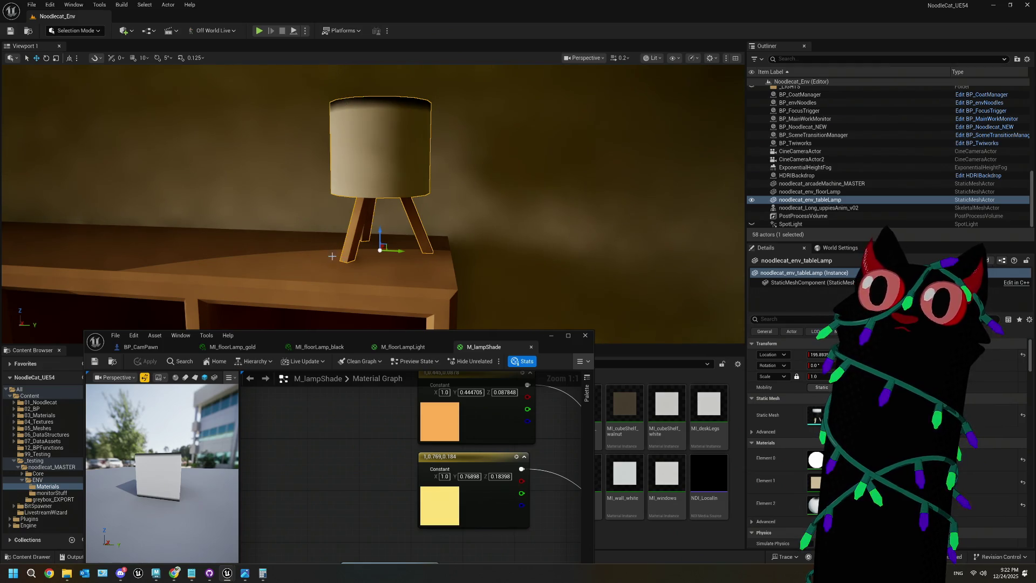
# - Move the BoundingBoxBased node further left, then restore the editor to a smaller window
pyautogui.moveTo(449, 340); pyautogui.dragTo(627, 351)
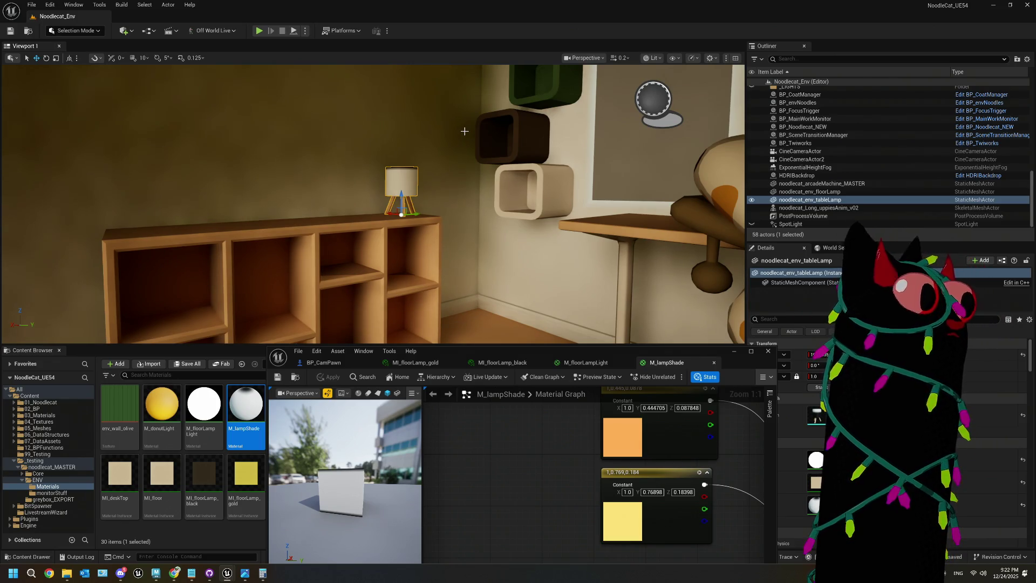
pyautogui.moveTo(511, 348)
pyautogui.mouseDown()
pyautogui.moveTo(518, 320)
pyautogui.moveTo(423, 309)
pyautogui.mouseUp()
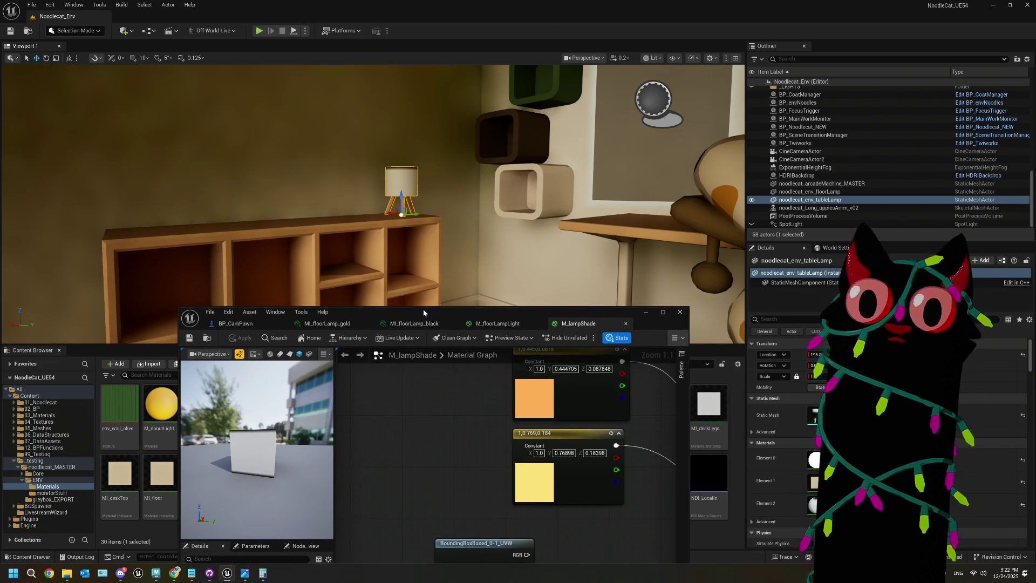
pyautogui.doubleClick(423, 309)
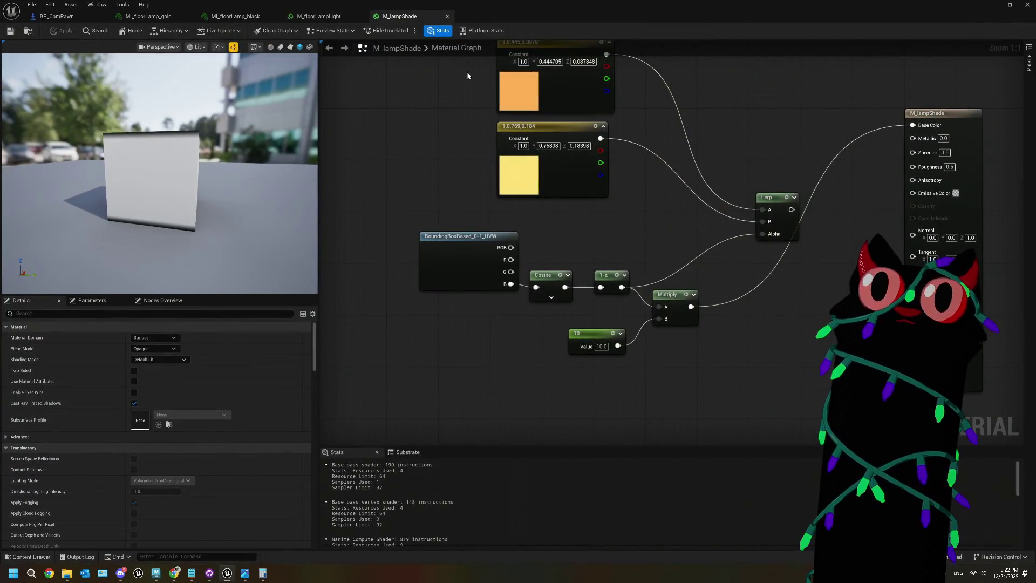
pyautogui.moveTo(486, 270); pyautogui.dragTo(385, 261)
pyautogui.moveTo(427, 312); pyautogui.dragTo(539, 291)
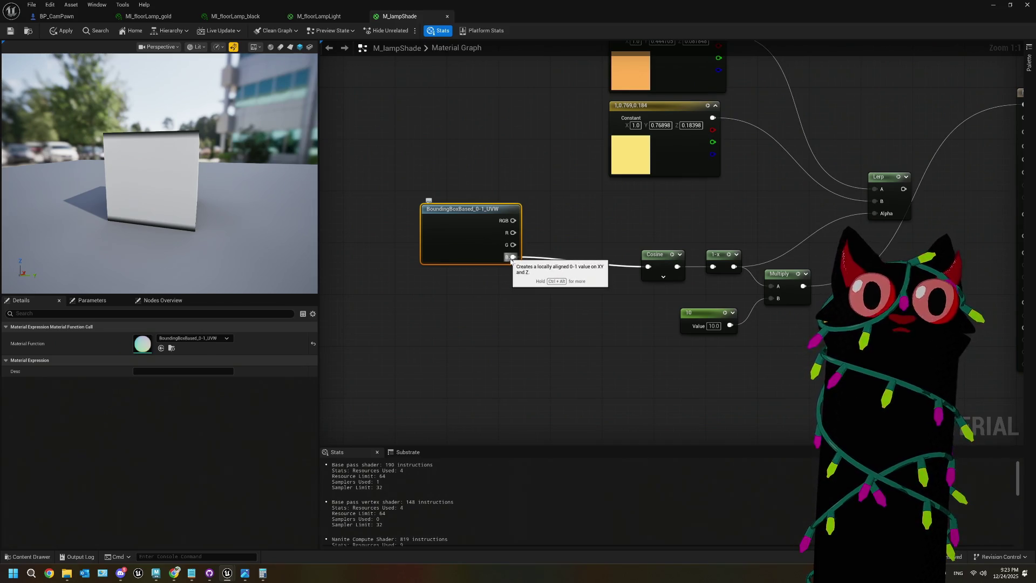
pyautogui.press('super+Down')
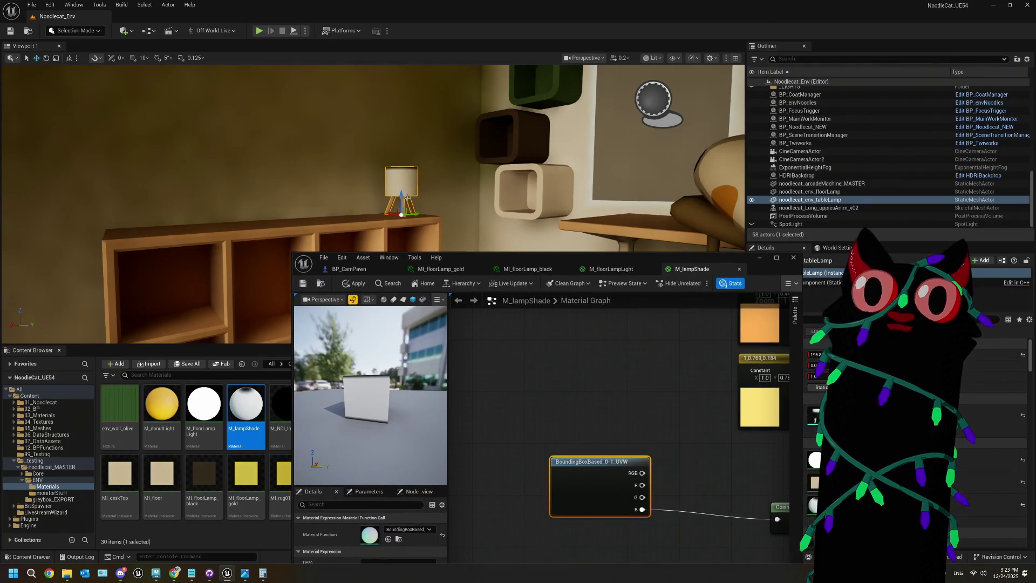
# - Connect the Lerp output to the lamp shade's Emissive Color and save the material
pyautogui.moveTo(631, 258)
pyautogui.mouseDown()
pyautogui.moveTo(646, 264)
pyautogui.moveTo(790, 151)
pyautogui.moveTo(787, 71)
pyautogui.mouseUp()
pyautogui.moveTo(811, 367)
pyautogui.mouseDown()
pyautogui.moveTo(752, 363)
pyautogui.moveTo(704, 335)
pyautogui.moveTo(808, 303)
pyautogui.moveTo(734, 305)
pyautogui.moveTo(687, 283)
pyautogui.moveTo(620, 283)
pyautogui.moveTo(715, 308)
pyautogui.moveTo(723, 268)
pyautogui.moveTo(816, 238)
pyautogui.mouseUp()
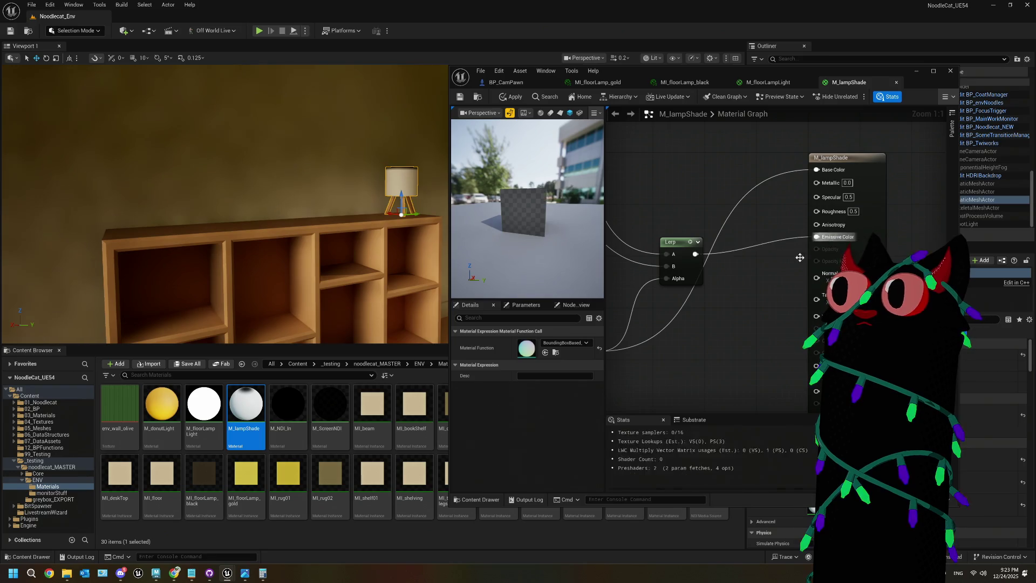
pyautogui.rightClick(821, 183)
pyautogui.press('Escape')
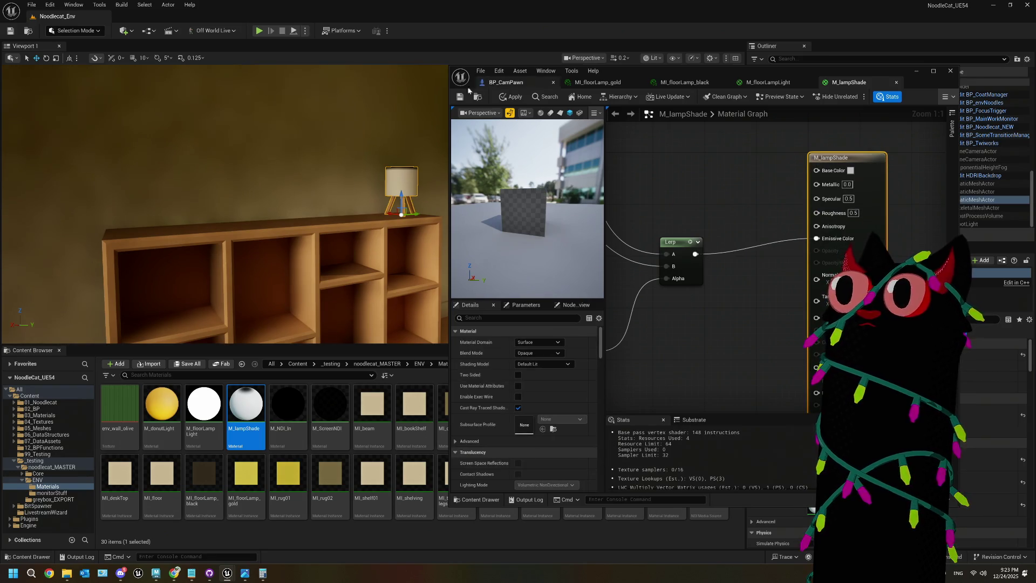
pyautogui.hotkey('ctrl', 's')
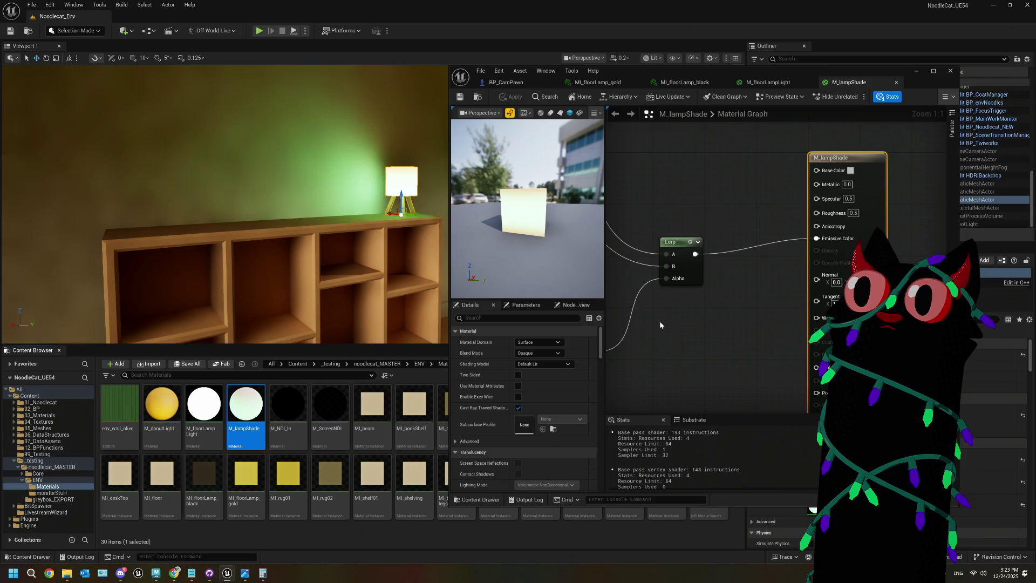
# - Set the lower Constant3Vector to an orange sampled in the Color Picker
pyautogui.moveTo(660, 323)
pyautogui.mouseDown()
pyautogui.moveTo(756, 332)
pyautogui.moveTo(843, 378)
pyautogui.mouseUp()
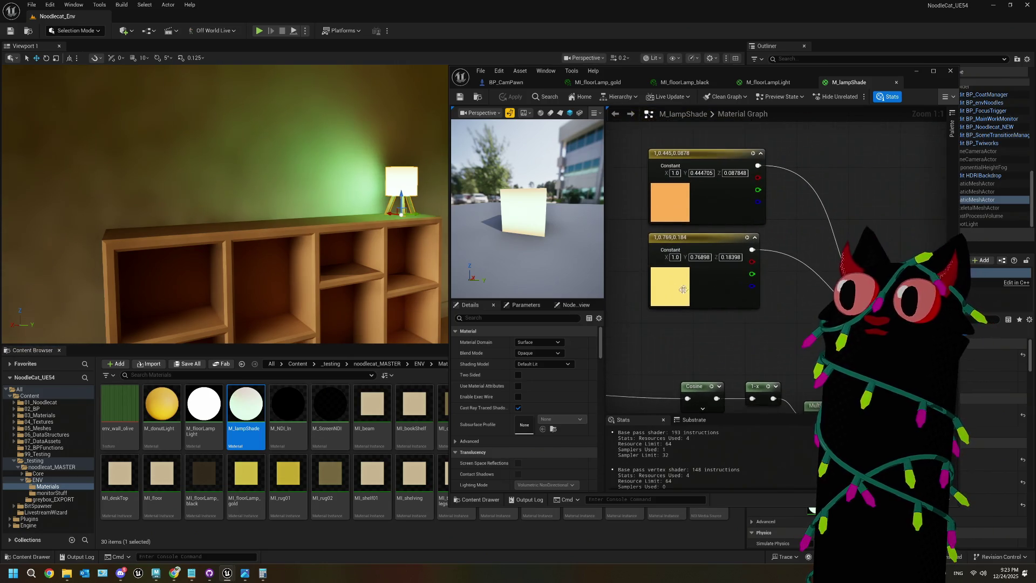
pyautogui.click(667, 295)
pyautogui.doubleClick(667, 298)
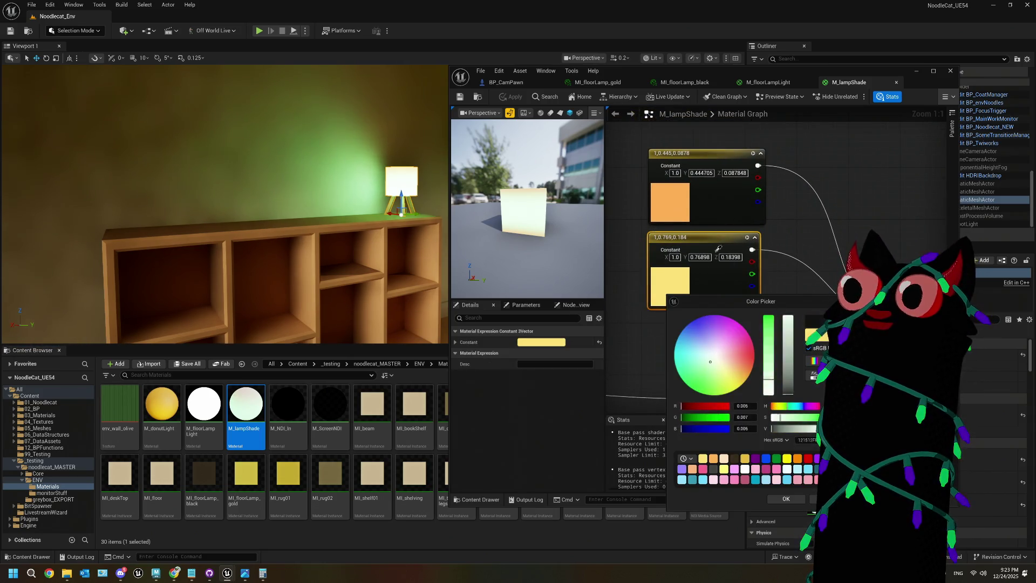
pyautogui.click(670, 202)
pyautogui.click(786, 499)
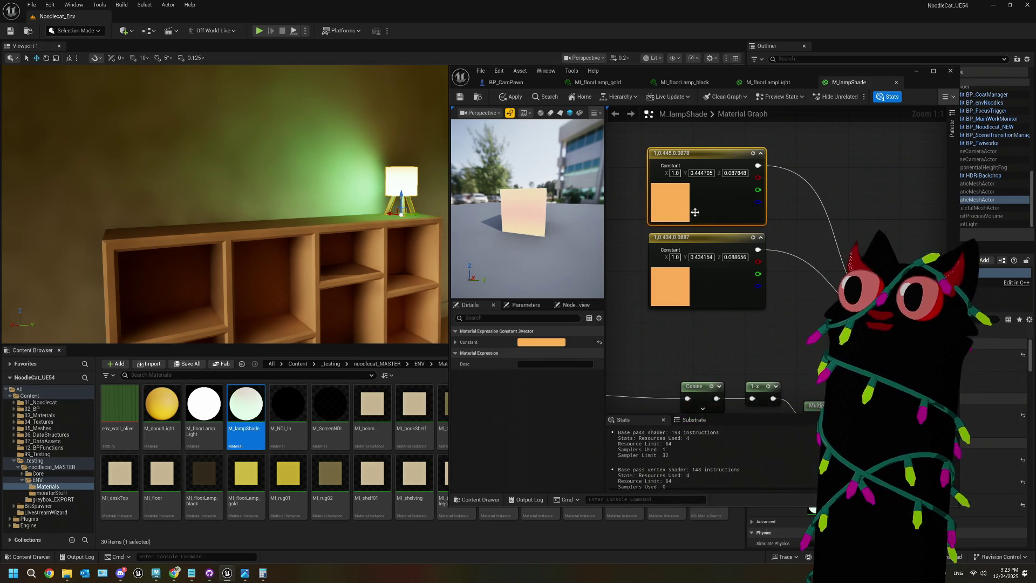
# - Shift the upper constant to a deeper orange and apply the material to the level
pyautogui.doubleClick(680, 209)
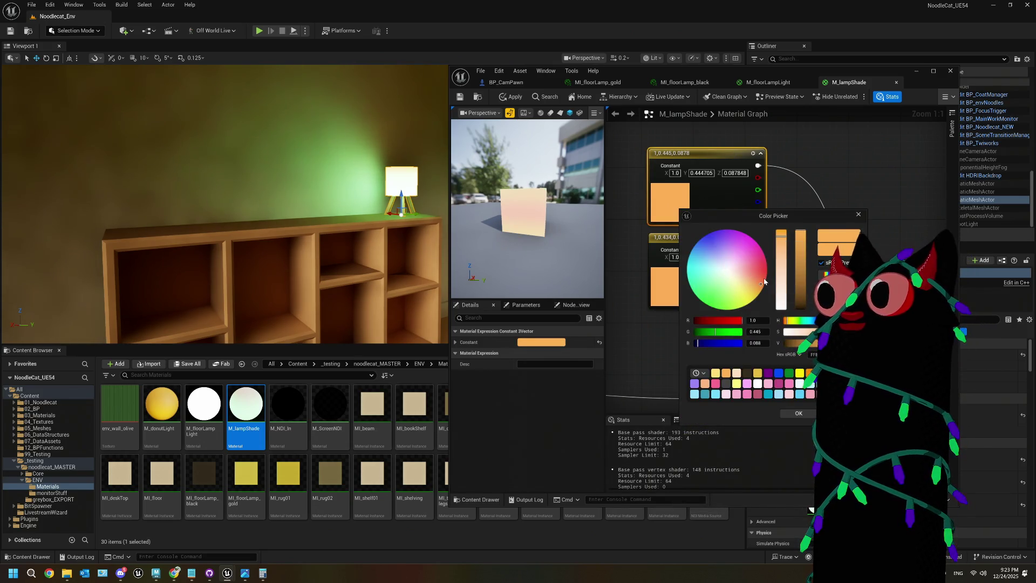
pyautogui.moveTo(764, 281); pyautogui.dragTo(766, 275)
pyautogui.click(403, 79)
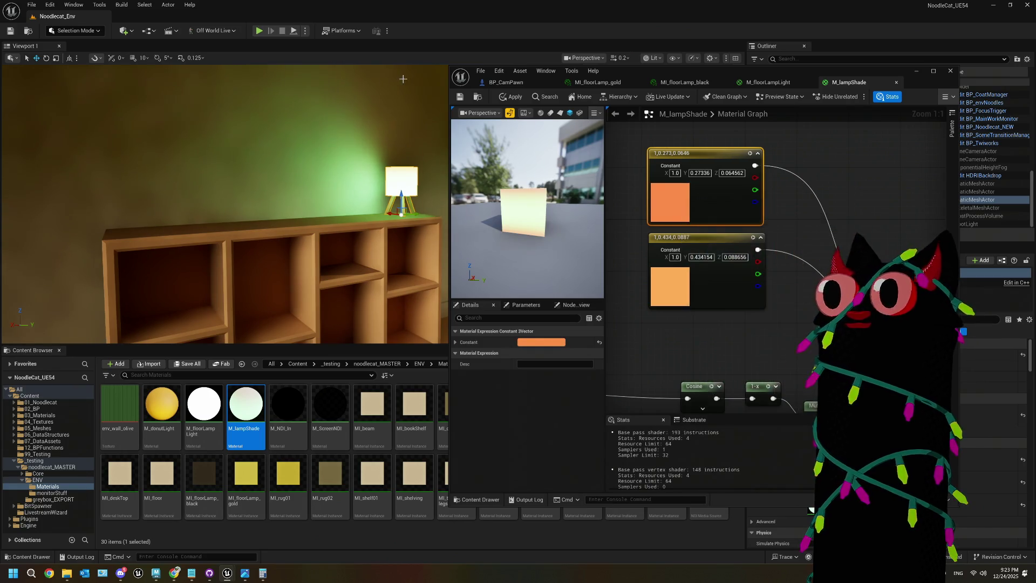
pyautogui.click(462, 97)
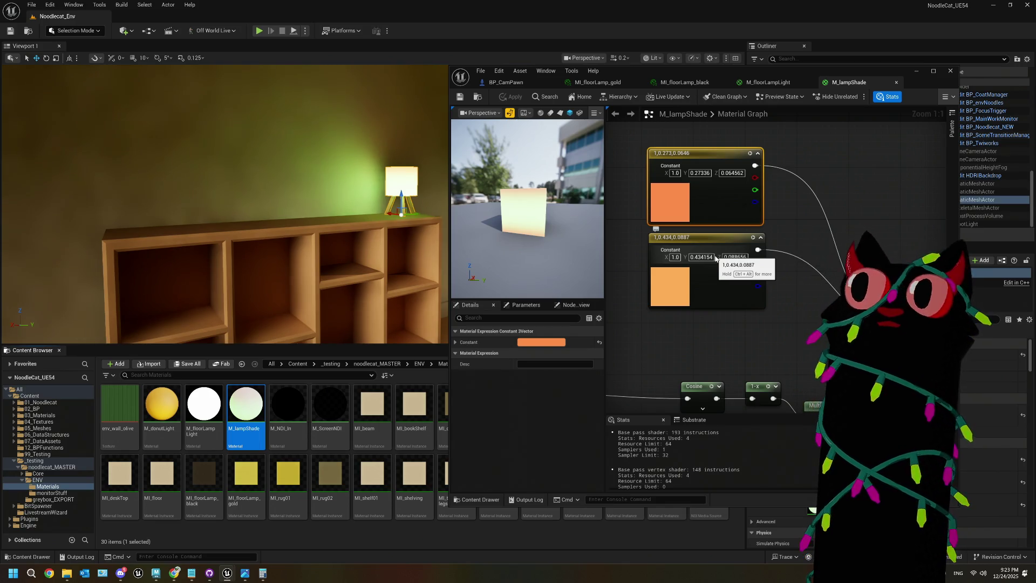
pyautogui.moveTo(750, 319)
pyautogui.mouseDown()
pyautogui.moveTo(732, 278)
pyautogui.moveTo(741, 246)
pyautogui.moveTo(804, 255)
pyautogui.moveTo(758, 297)
pyautogui.moveTo(806, 296)
pyautogui.mouseUp()
pyautogui.moveTo(517, 222)
pyautogui.mouseDown()
pyautogui.moveTo(591, 214)
pyautogui.moveTo(598, 179)
pyautogui.moveTo(596, 216)
pyautogui.mouseUp()
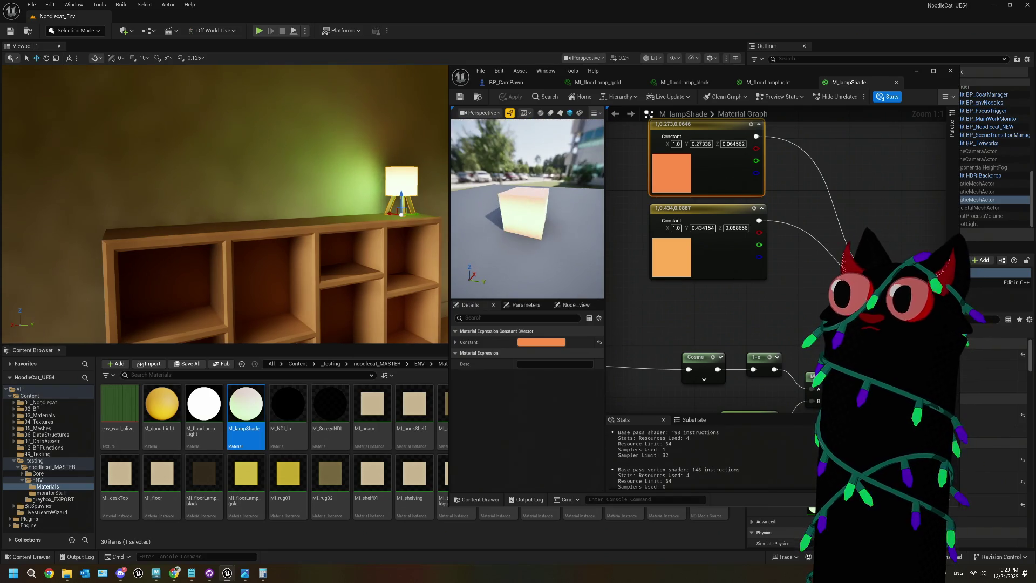
pyautogui.scroll(-2, 780, 324)
pyautogui.scroll(2, 732, 267)
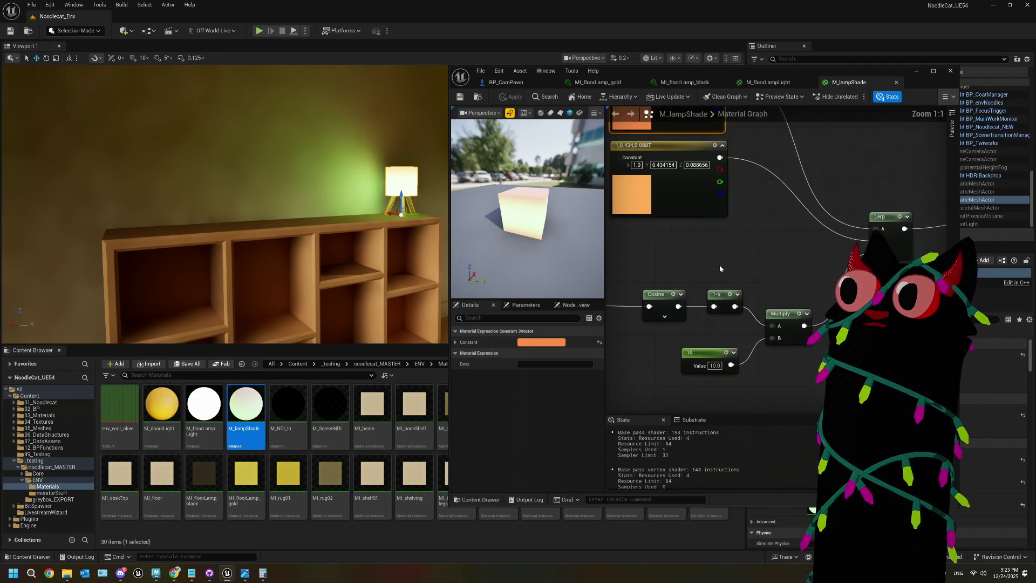
# - Change the lower constant to magenta (1.0, 0.120341, 0.847682), apply it, and frame the lamp
pyautogui.doubleClick(753, 224)
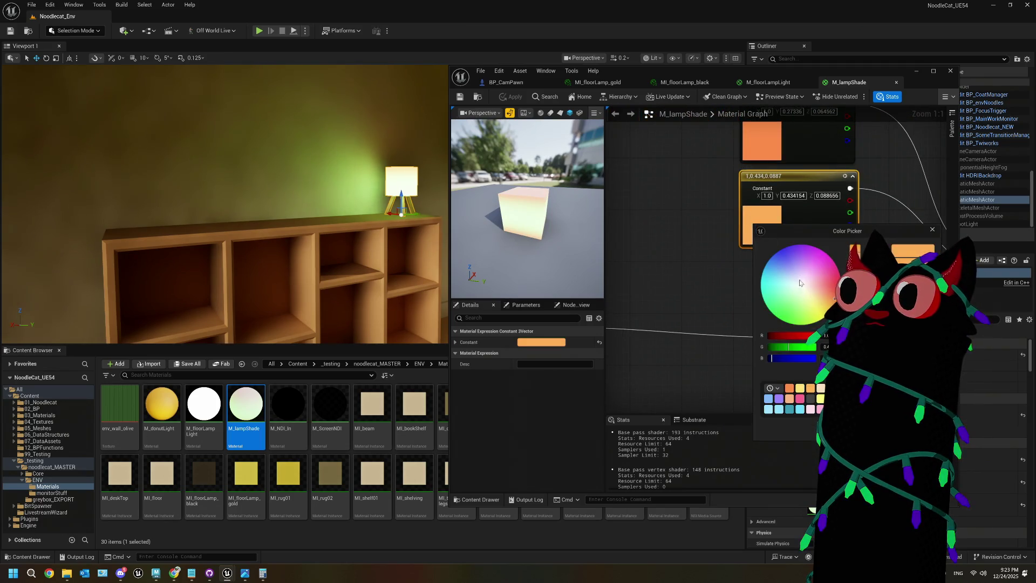
pyautogui.moveTo(823, 275); pyautogui.dragTo(824, 257)
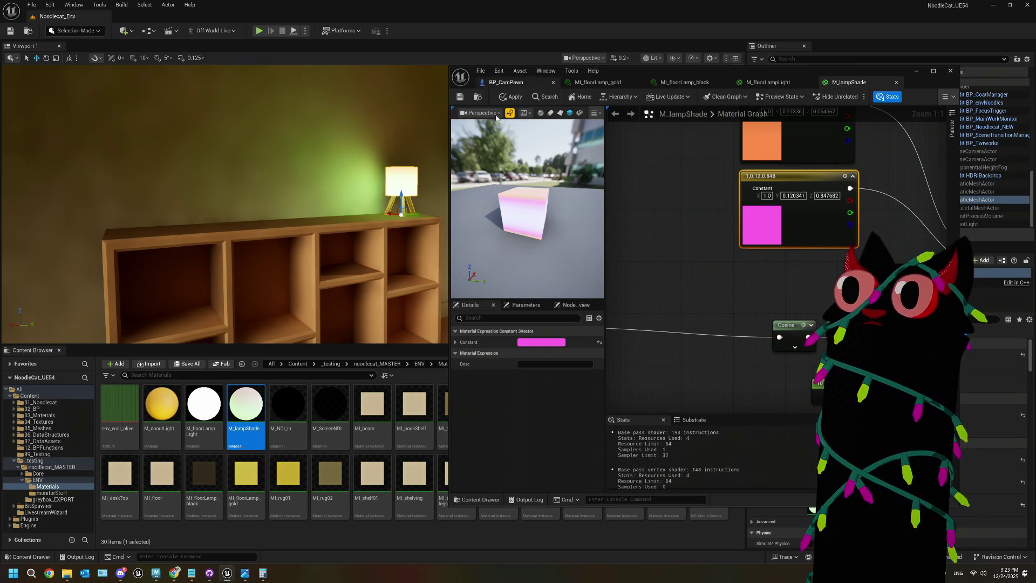
pyautogui.moveTo(518, 173); pyautogui.dragTo(485, 156)
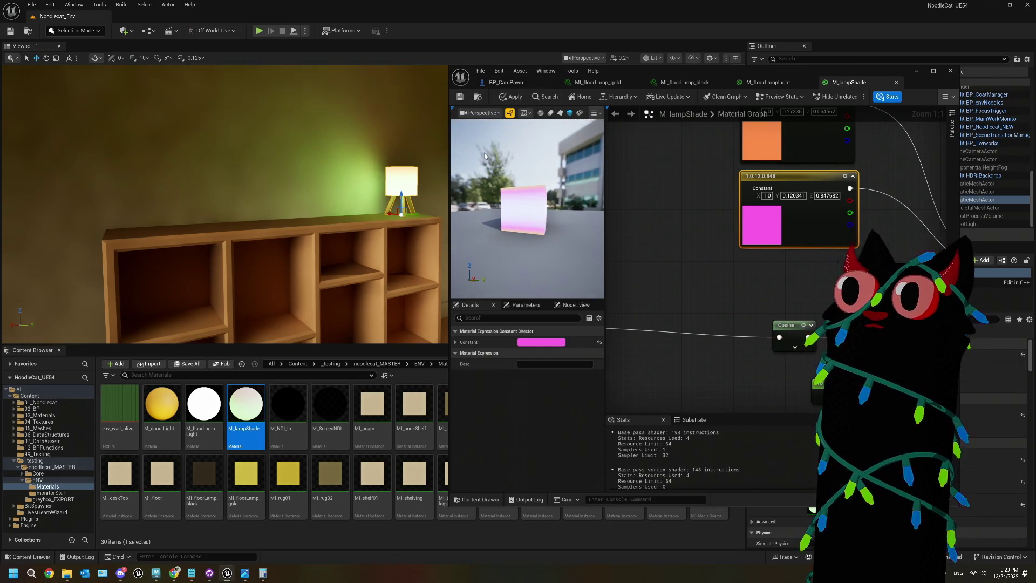
pyautogui.click(460, 97)
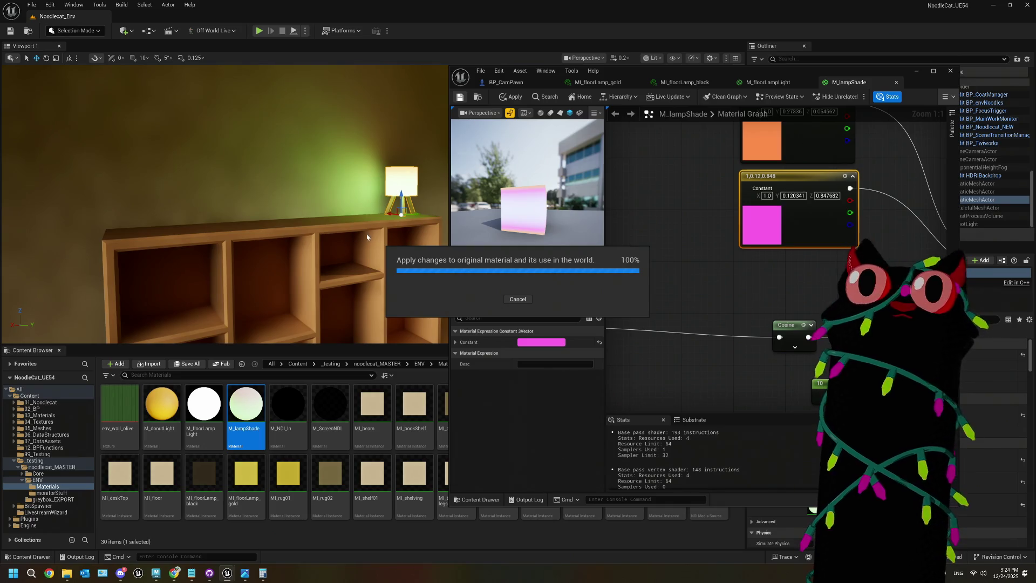
pyautogui.scroll(3, 366, 176)
pyautogui.scroll(-5, 366, 175)
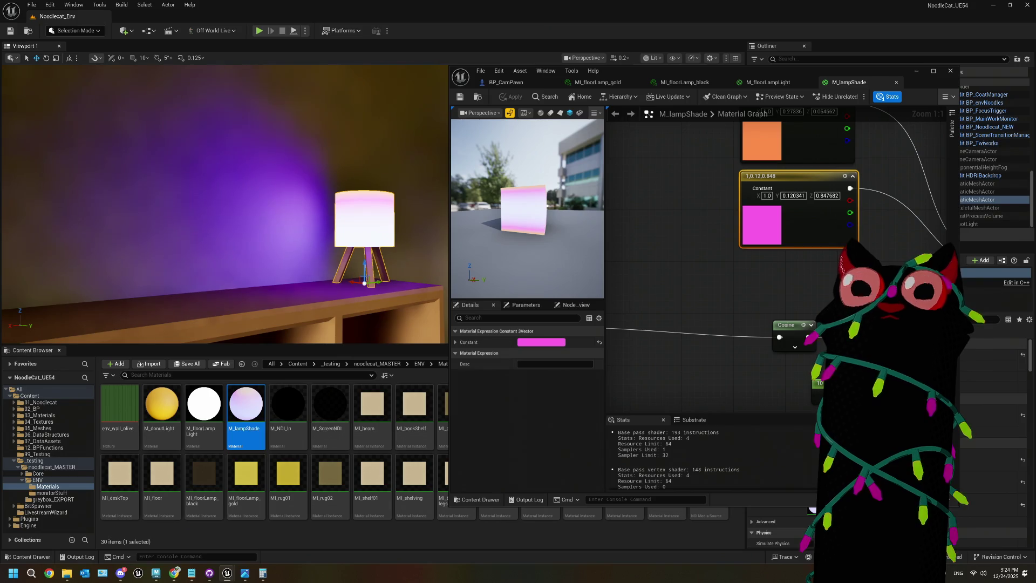
pyautogui.scroll(-10, 224, 206)
pyautogui.press('f')
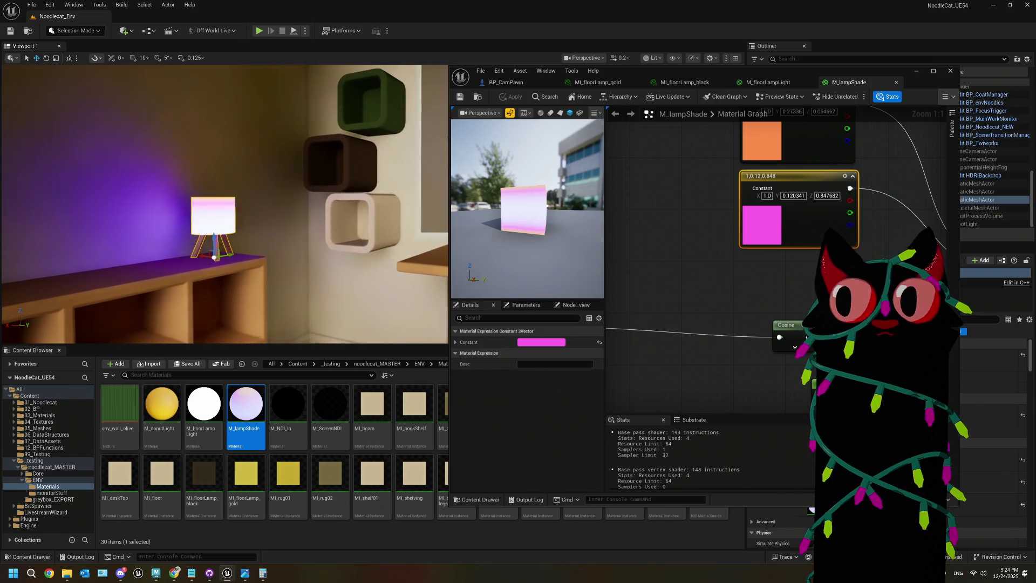
pyautogui.moveTo(804, 256); pyautogui.dragTo(770, 307)
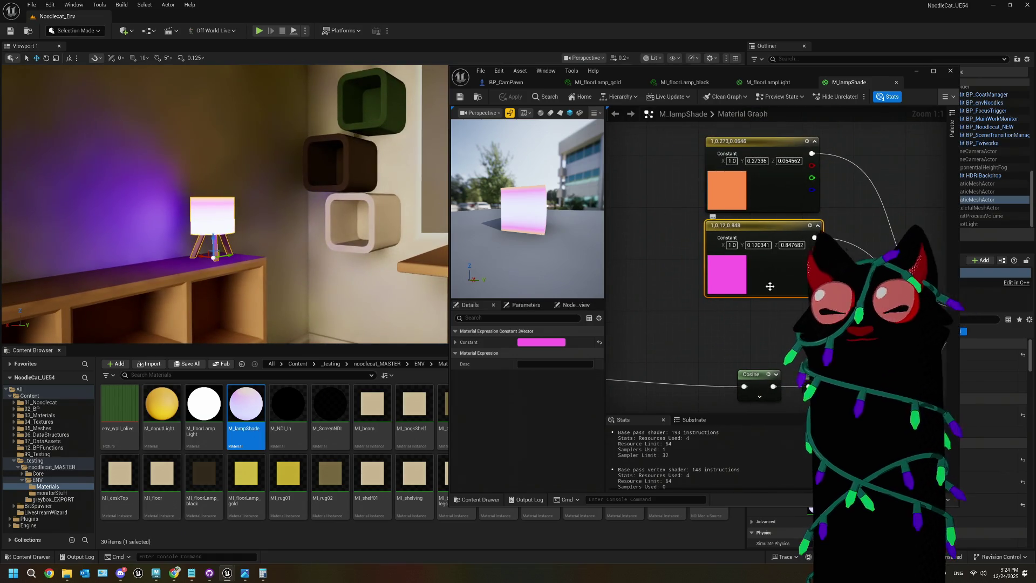
# - Eyedrop the orange constant into the pink one, making it (1.0, 0.266356, 0.066626)
pyautogui.doubleClick(720, 272)
pyautogui.click(727, 189)
pyautogui.doubleClick(720, 273)
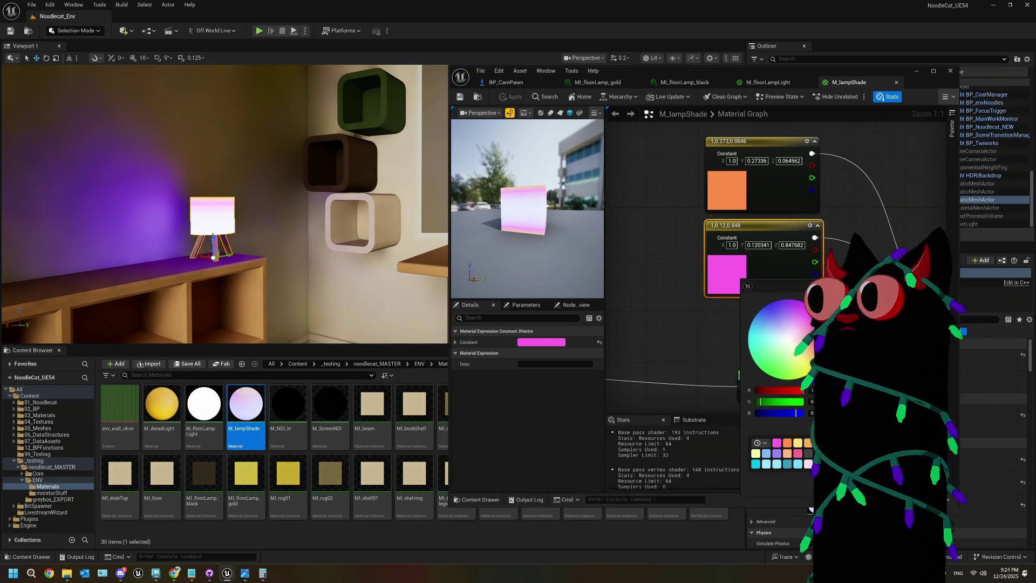
pyautogui.click(727, 189)
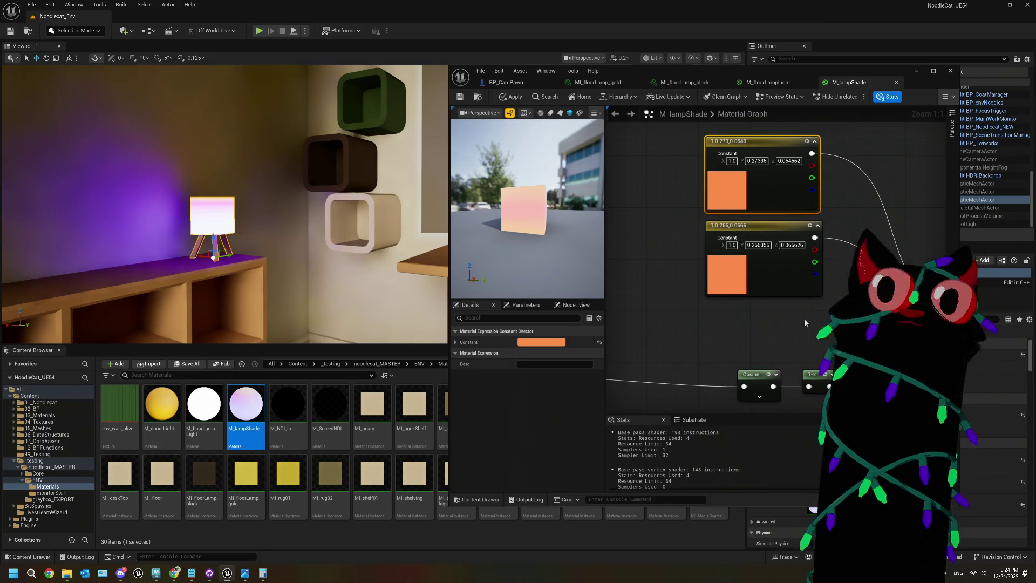
pyautogui.scroll(-3, 745, 248)
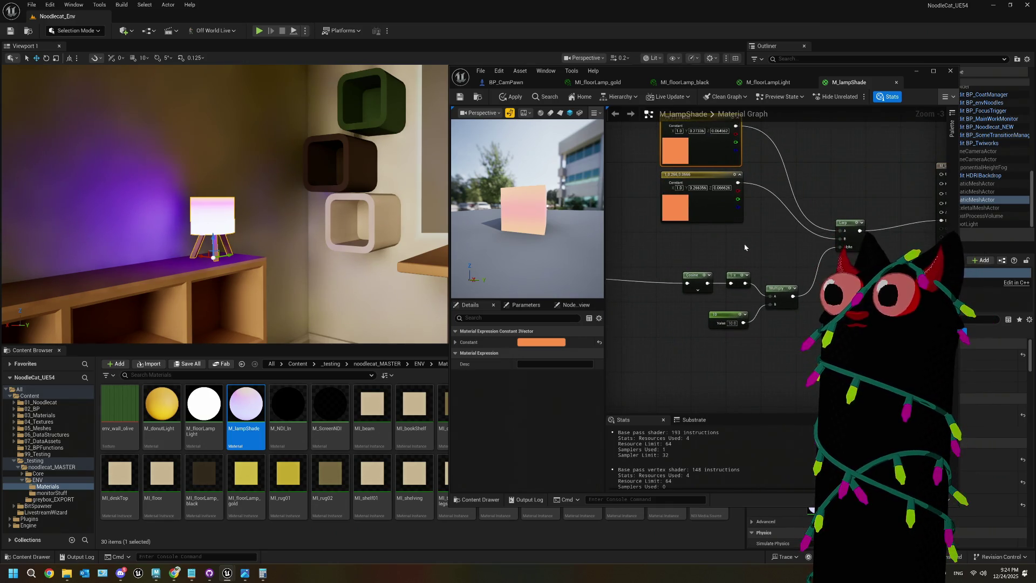
pyautogui.moveTo(745, 247)
pyautogui.mouseDown()
pyautogui.moveTo(783, 246)
pyautogui.moveTo(674, 246)
pyautogui.moveTo(785, 236)
pyautogui.moveTo(777, 240)
pyautogui.moveTo(794, 303)
pyautogui.mouseUp()
pyautogui.scroll(2, 777, 240)
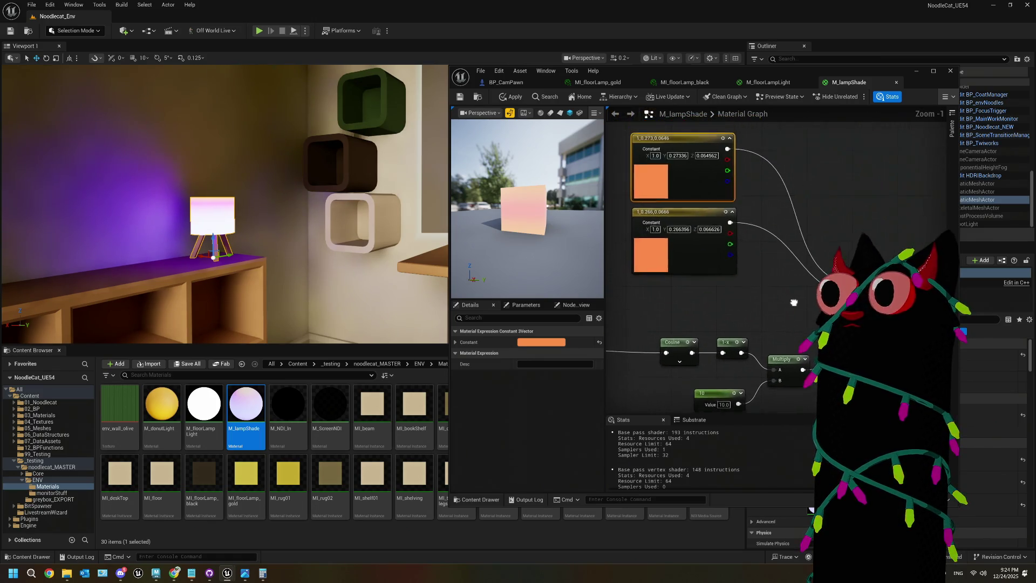
# - Maximize the material editor and move the Cosine, 1-x, Multiply and 10 nodes left
pyautogui.click(932, 71)
pyautogui.moveTo(451, 229); pyautogui.dragTo(527, 249)
pyautogui.moveTo(178, 196); pyautogui.dragTo(197, 196)
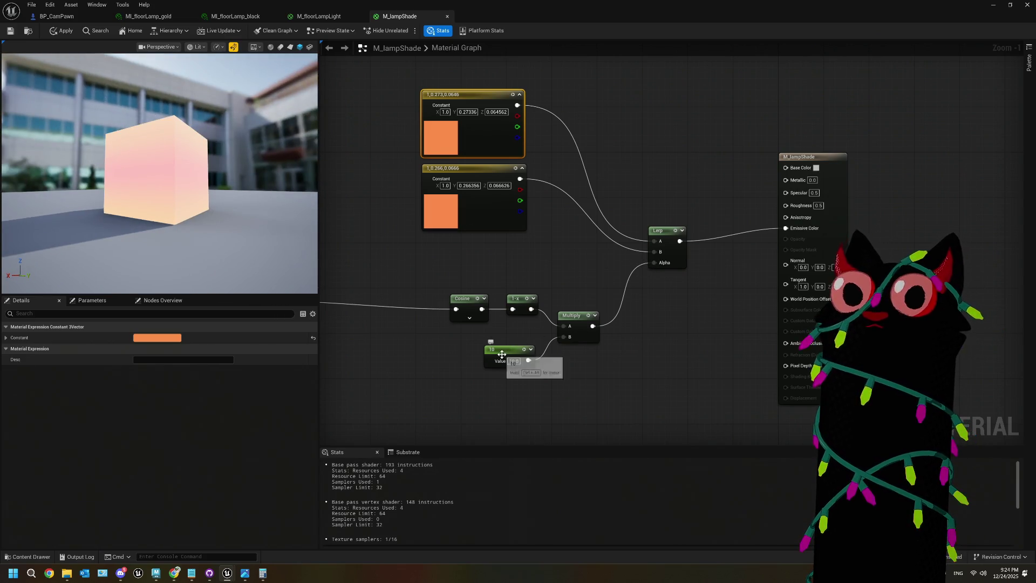
pyautogui.scroll(-2, 439, 278)
pyautogui.moveTo(524, 286)
pyautogui.mouseDown()
pyautogui.moveTo(605, 366)
pyautogui.moveTo(501, 327)
pyautogui.mouseUp()
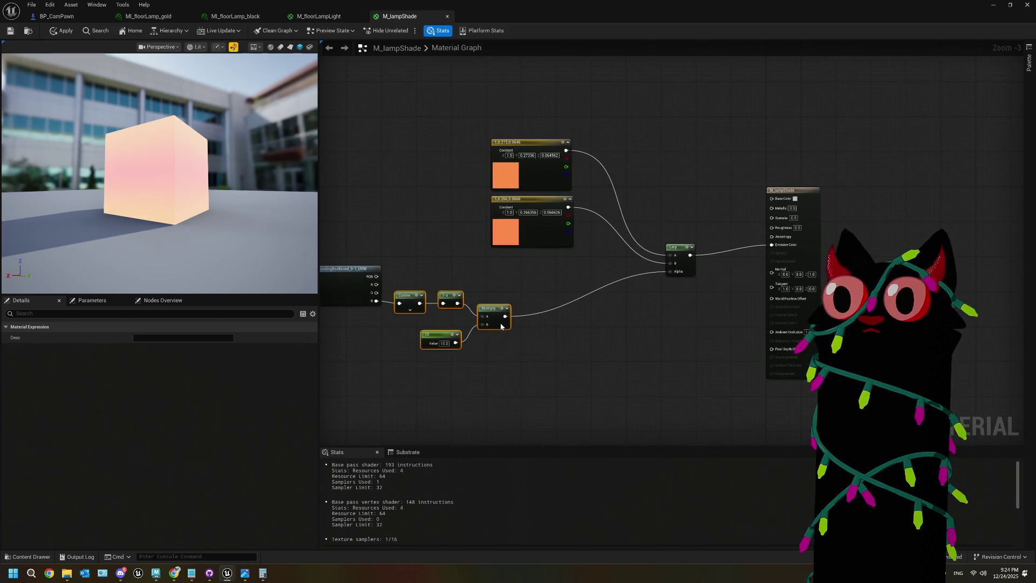
pyautogui.scroll(3, 500, 326)
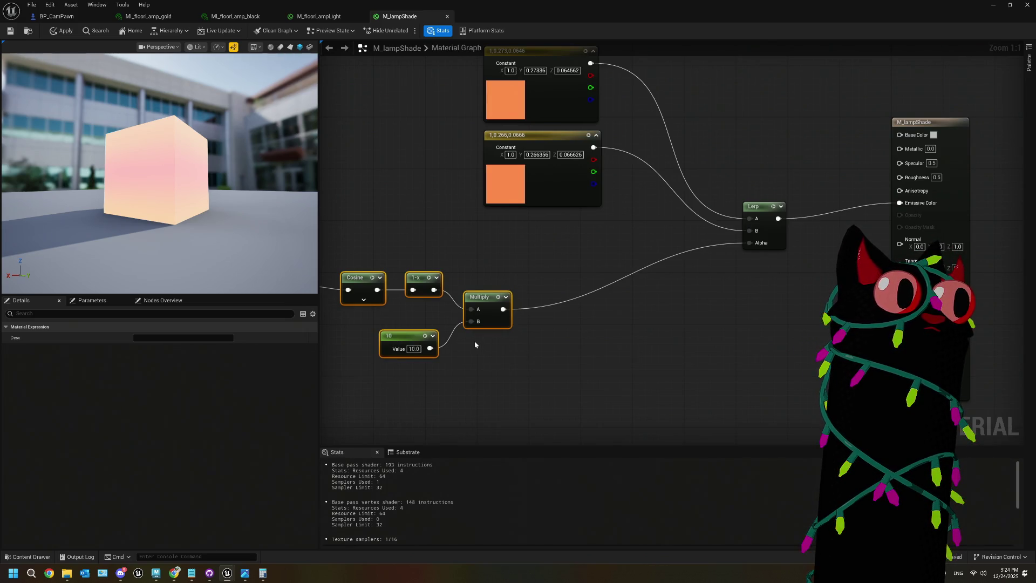
pyautogui.moveTo(502, 255); pyautogui.dragTo(507, 318)
# - Set the lower constant to pale warm white (1.0, 0.867633, 0.831597), save, and float the editor window
pyautogui.doubleClick(520, 277)
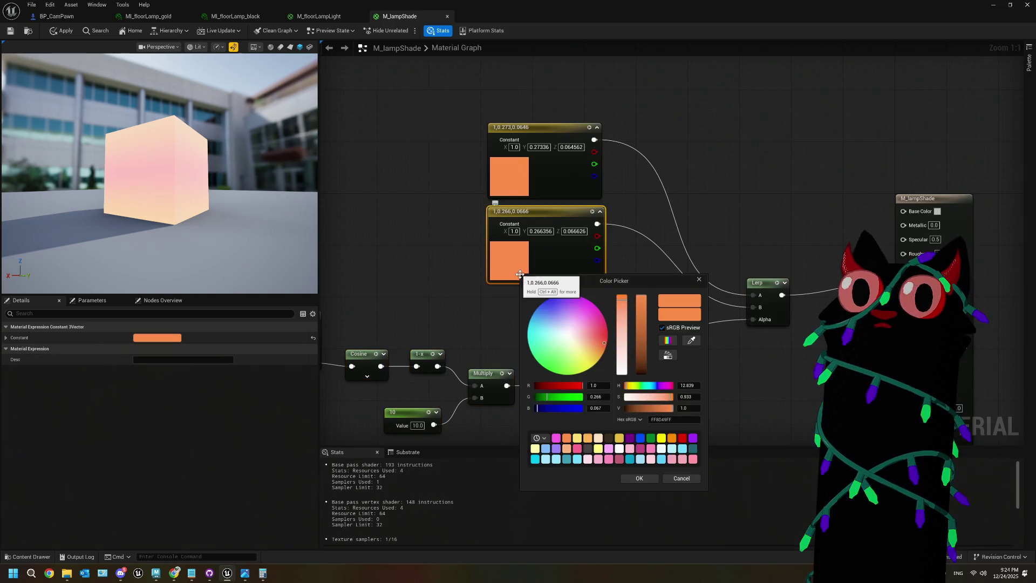
pyautogui.moveTo(591, 337); pyautogui.dragTo(568, 335)
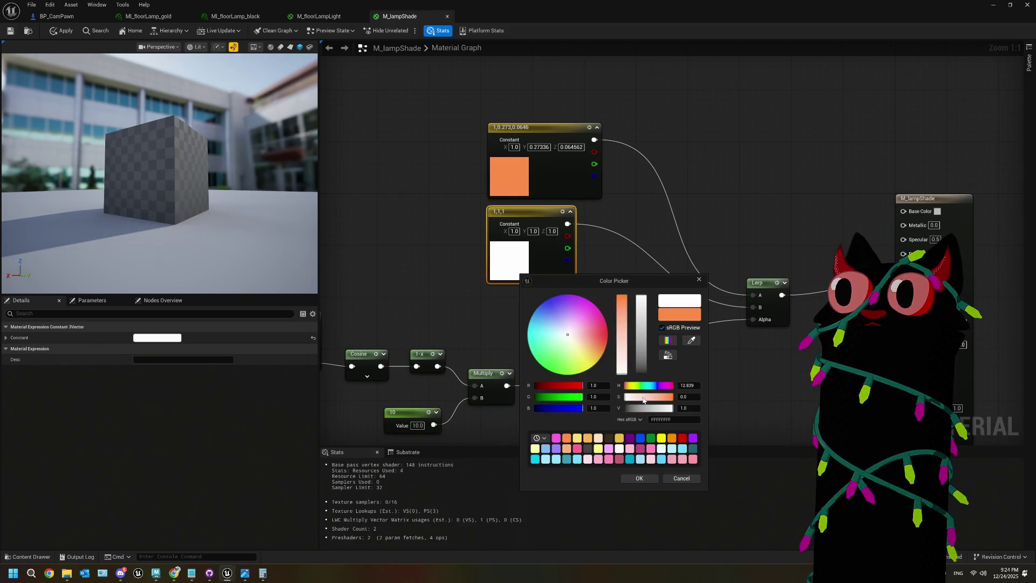
pyautogui.moveTo(622, 372); pyautogui.dragTo(623, 363)
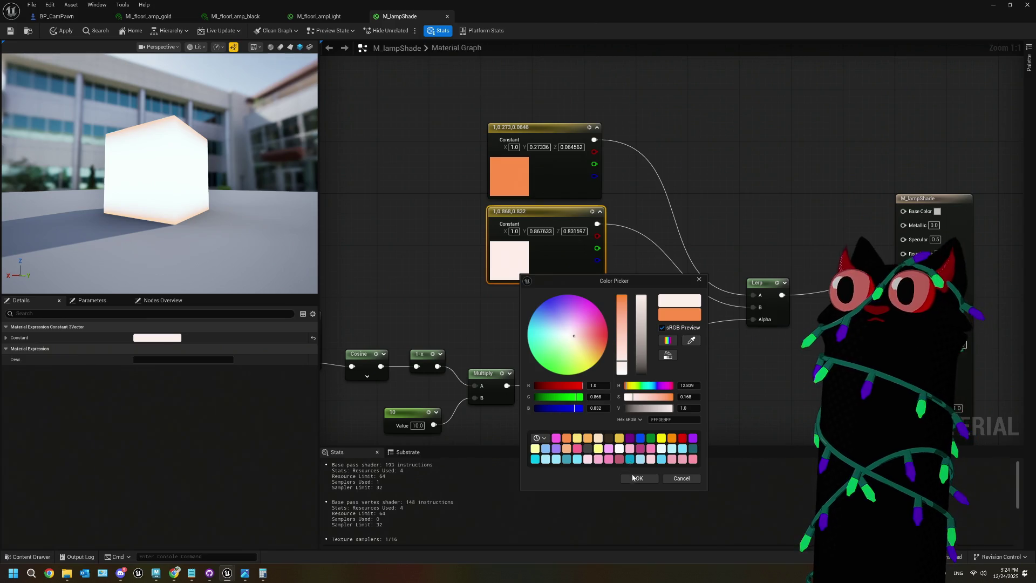
pyautogui.click(640, 479)
pyautogui.hotkey('ctrl', 's')
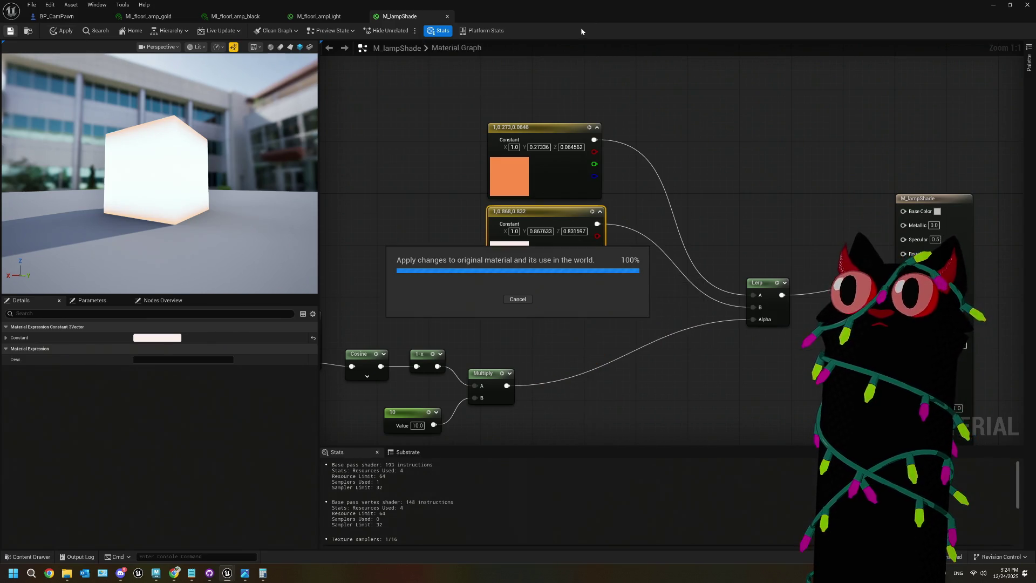
pyautogui.moveTo(533, 9); pyautogui.dragTo(635, 149)
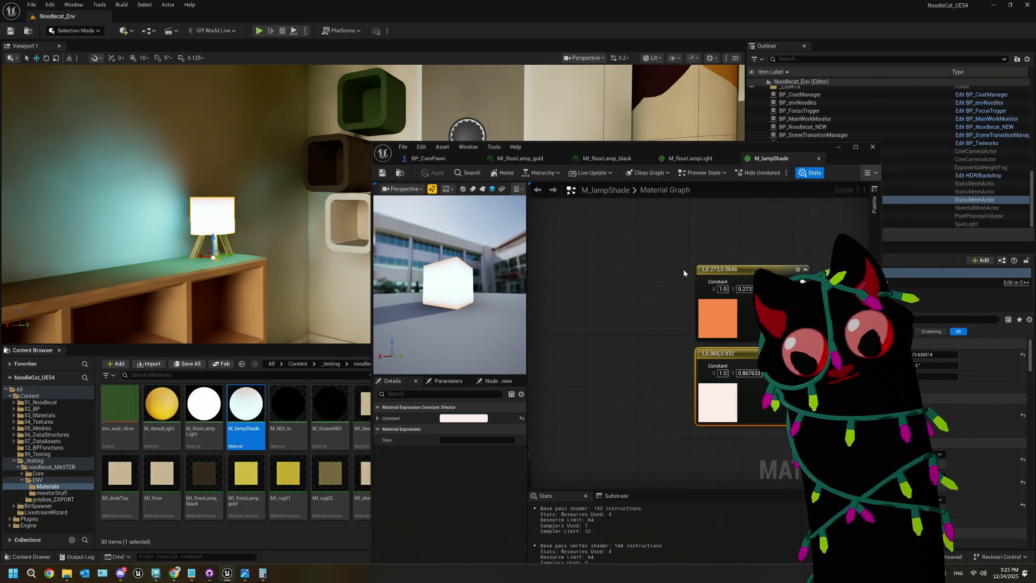
pyautogui.moveTo(459, 259); pyautogui.dragTo(458, 291)
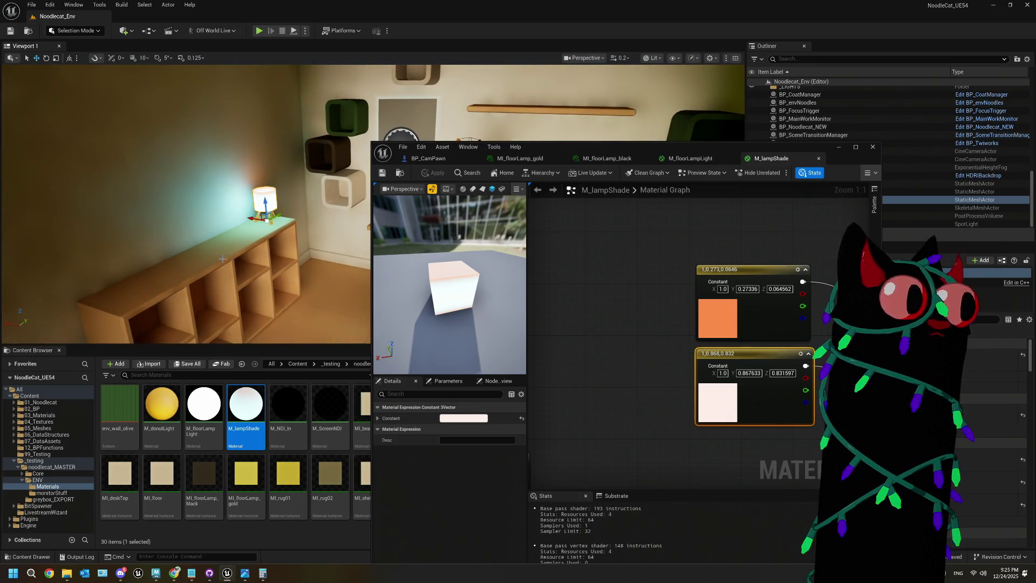
pyautogui.click(839, 149)
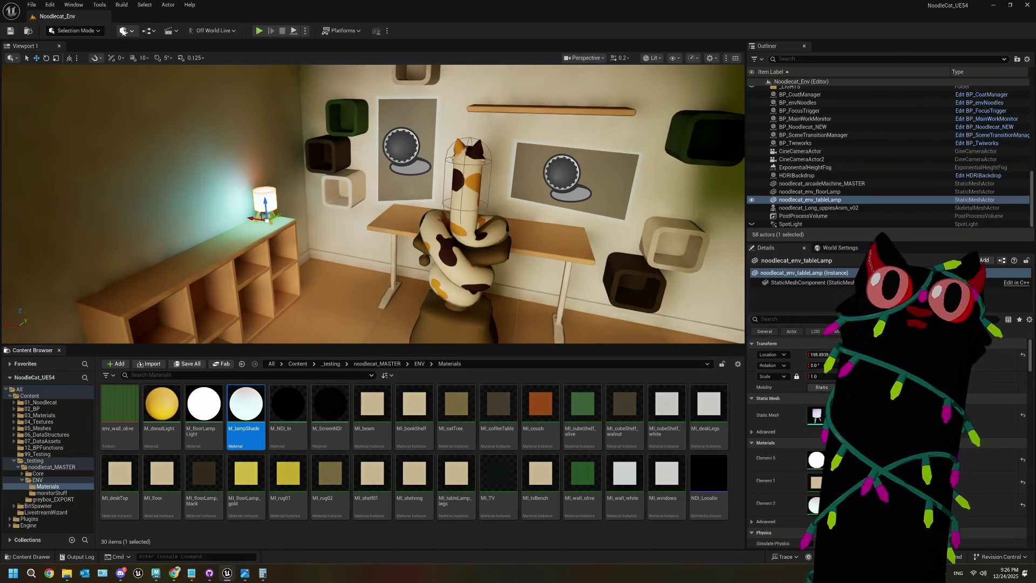
# - Place a Rect Light via Quick Add > Lights and frame the view on it
pyautogui.click(123, 31)
pyautogui.moveTo(186, 116)
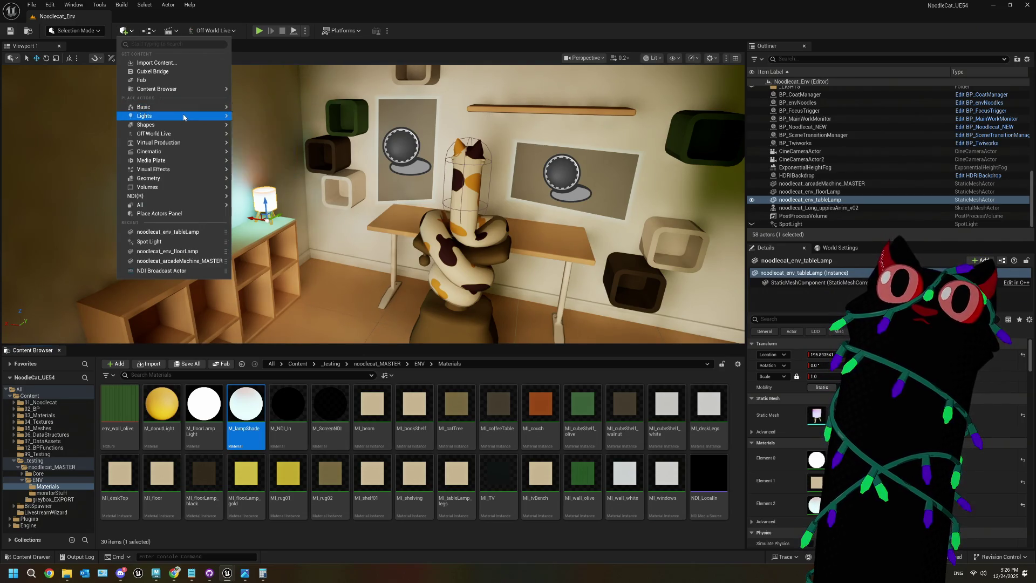
pyautogui.click(264, 149)
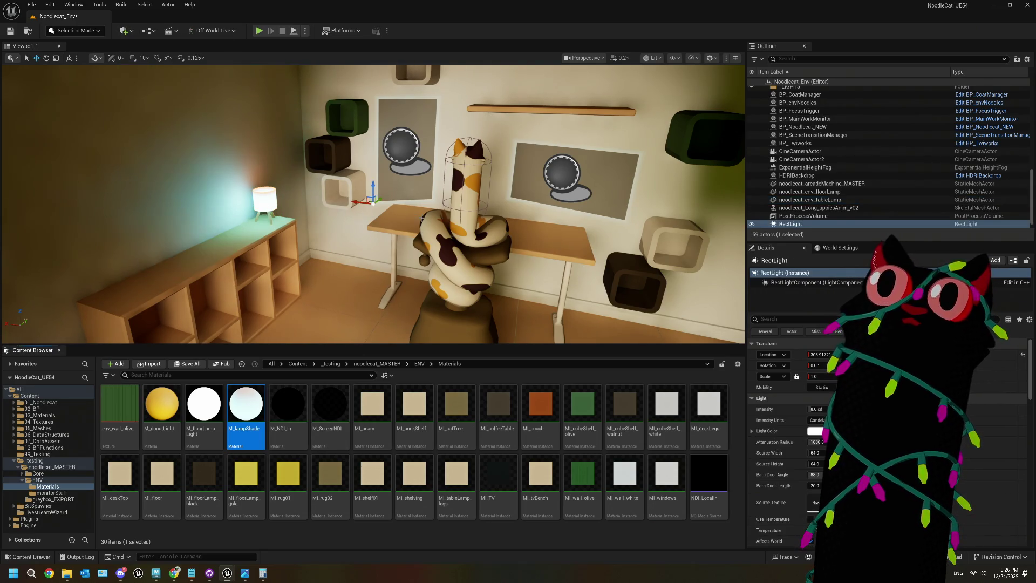
pyautogui.click(816, 355)
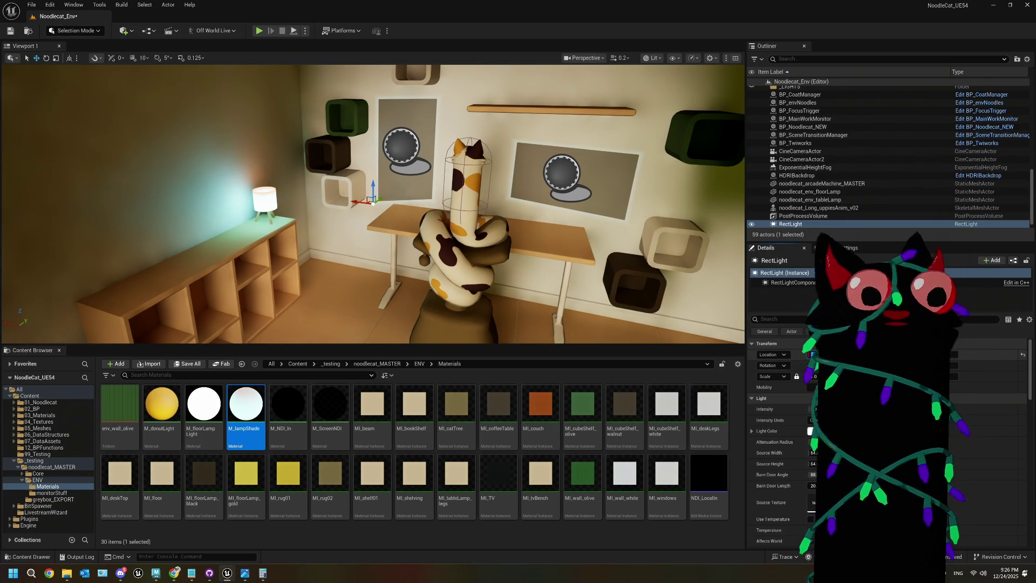
pyautogui.moveTo(378, 216); pyautogui.dragTo(402, 228)
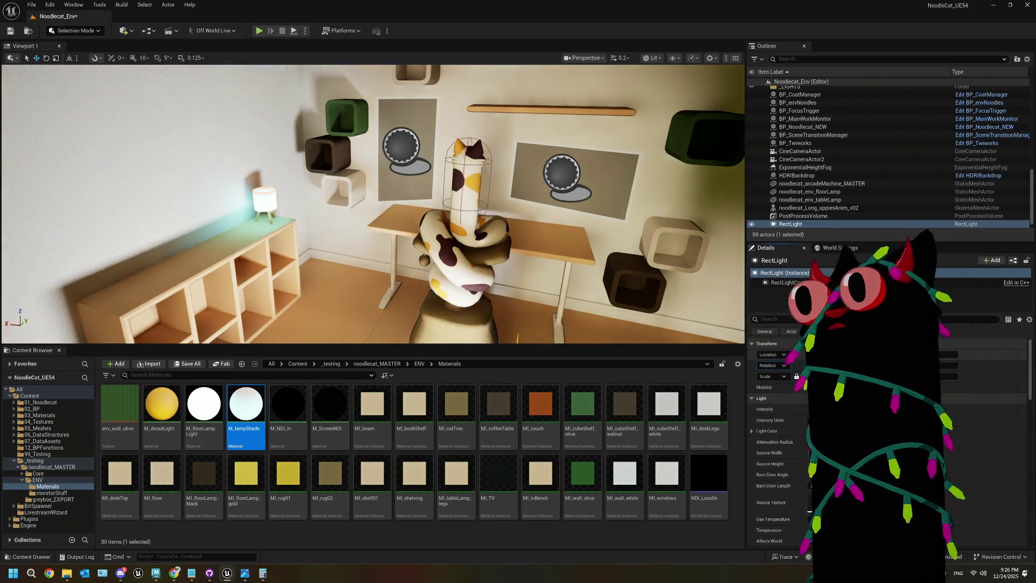
pyautogui.press('f')
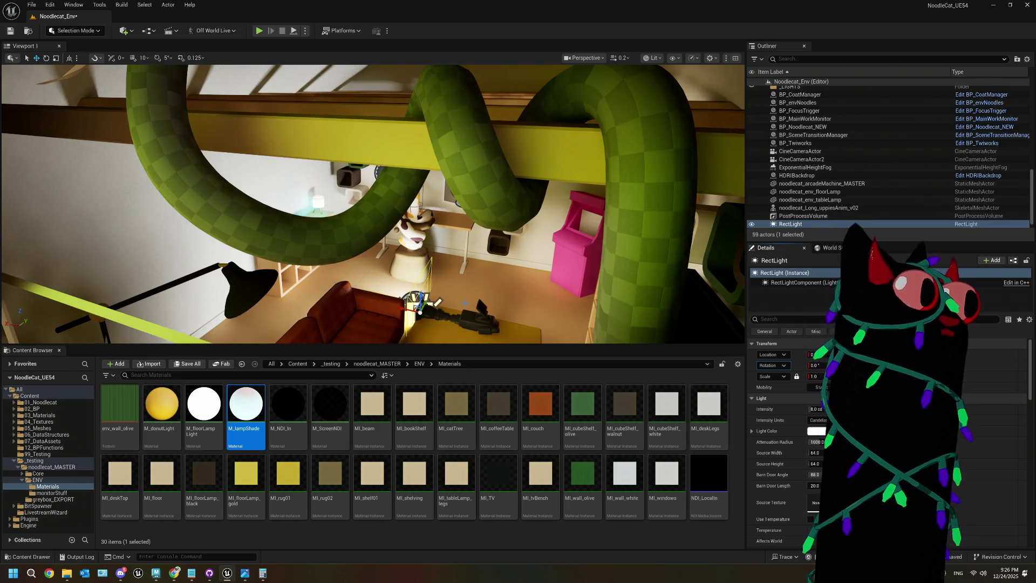
# - Rotate the Rect Light 90° toward the window using 10° rotation snapping
pyautogui.moveTo(437, 302)
pyautogui.mouseDown()
pyautogui.moveTo(486, 272)
pyautogui.moveTo(486, 302)
pyautogui.moveTo(432, 264)
pyautogui.mouseUp()
pyautogui.press('e')
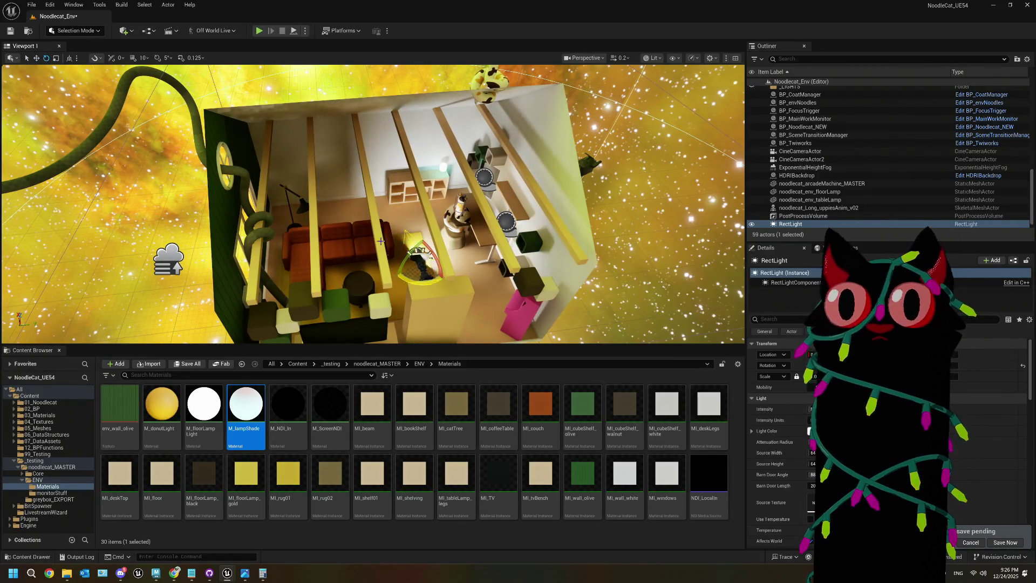
pyautogui.click(99, 58)
pyautogui.moveTo(118, 100)
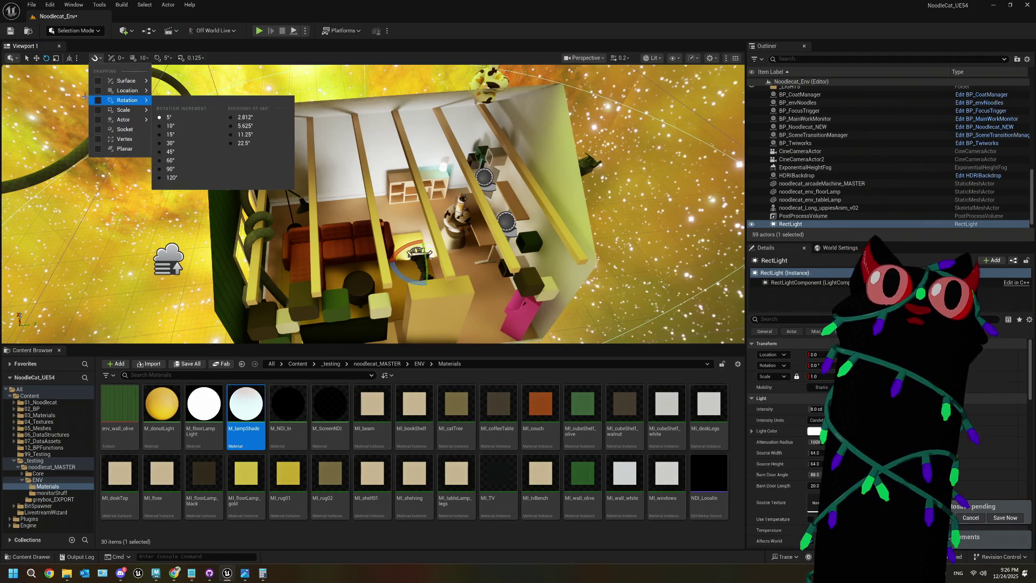
pyautogui.click(170, 126)
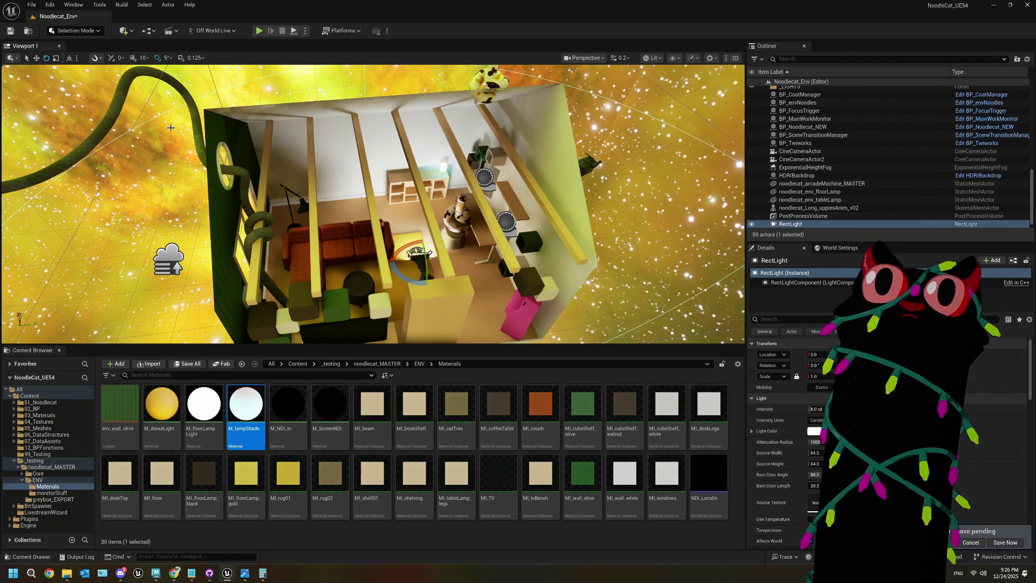
pyautogui.moveTo(423, 290)
pyautogui.mouseDown()
pyautogui.moveTo(438, 273)
pyautogui.moveTo(275, 276)
pyautogui.mouseUp()
# - Slide the light outward along X, reduce its attenuation radius, and set source width to 154.6
pyautogui.press('w')
pyautogui.press('f')
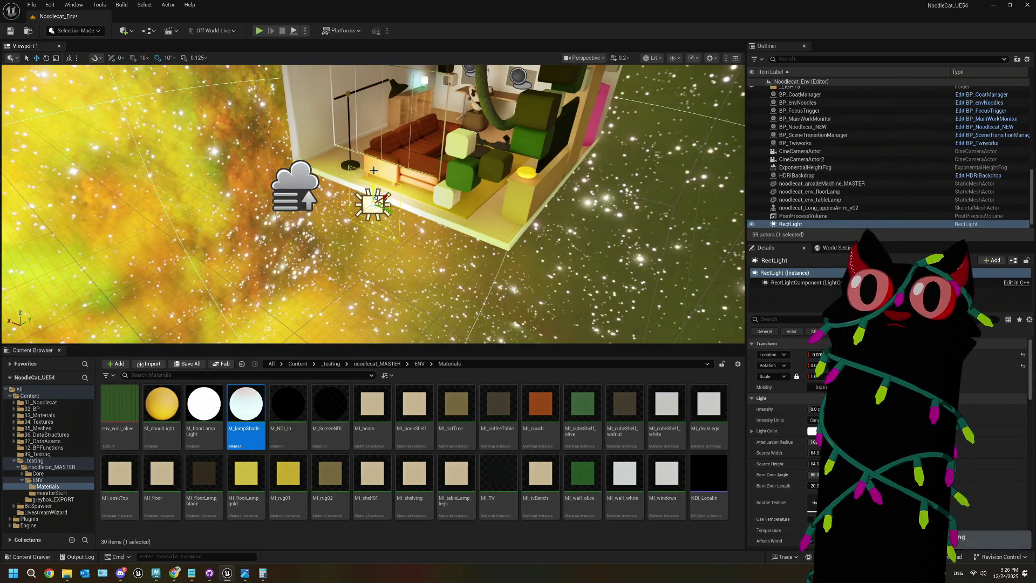
pyautogui.scroll(3, 372, 204)
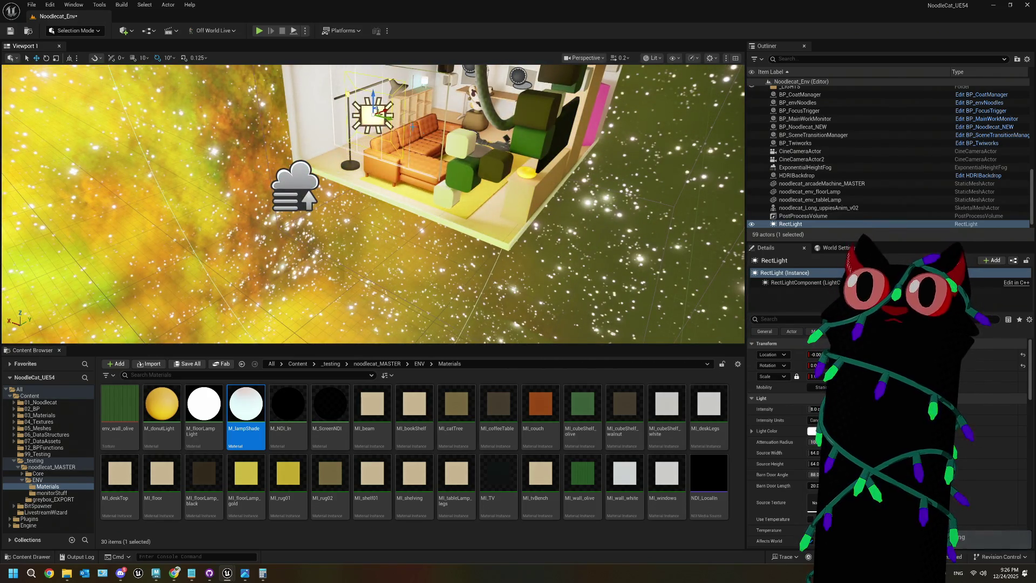
pyautogui.moveTo(373, 204); pyautogui.dragTo(426, 156)
pyautogui.moveTo(358, 184); pyautogui.dragTo(369, 194)
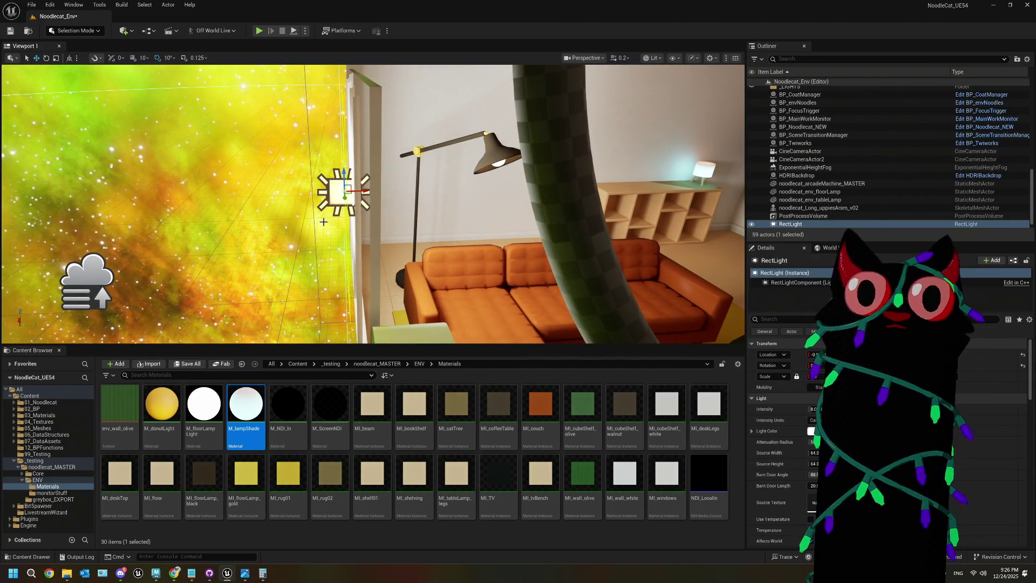
pyautogui.press('f')
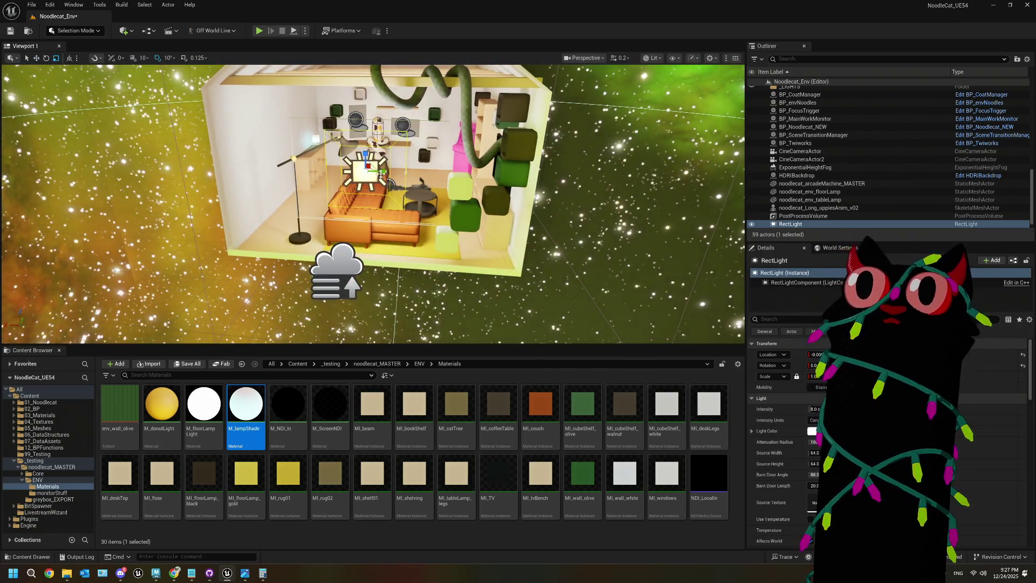
pyautogui.moveTo(384, 172); pyautogui.dragTo(386, 177)
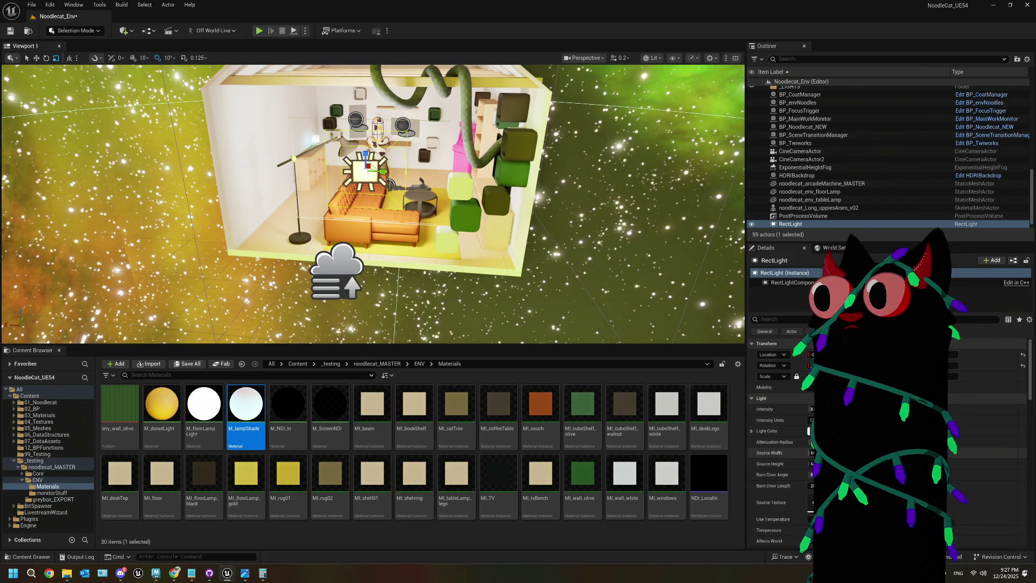
pyautogui.moveTo(812, 453); pyautogui.dragTo(845, 453)
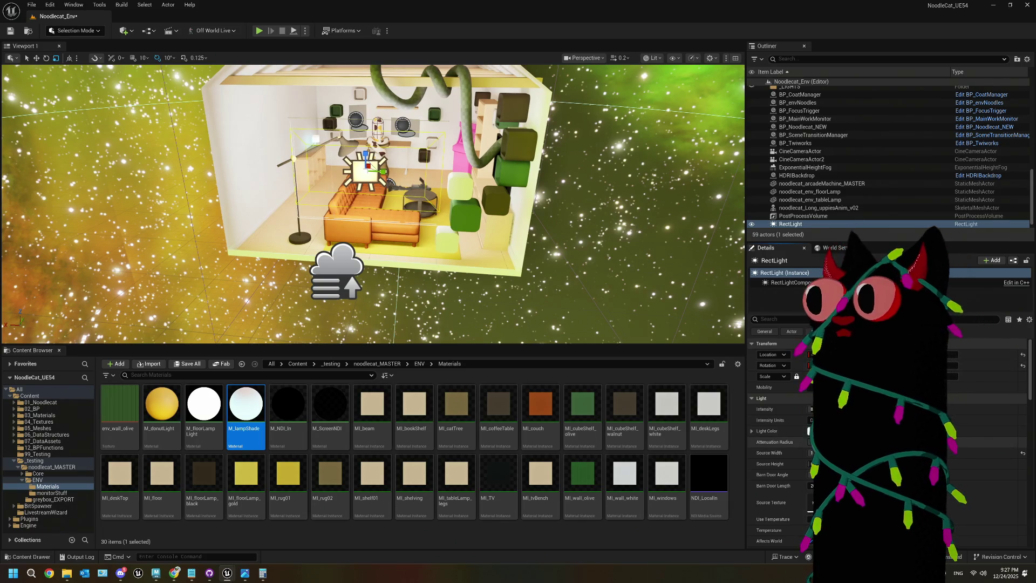
# - Increase the Rect Light's source height and set its source width back to 154
pyautogui.moveTo(814, 463); pyautogui.dragTo(830, 464)
pyautogui.press('f')
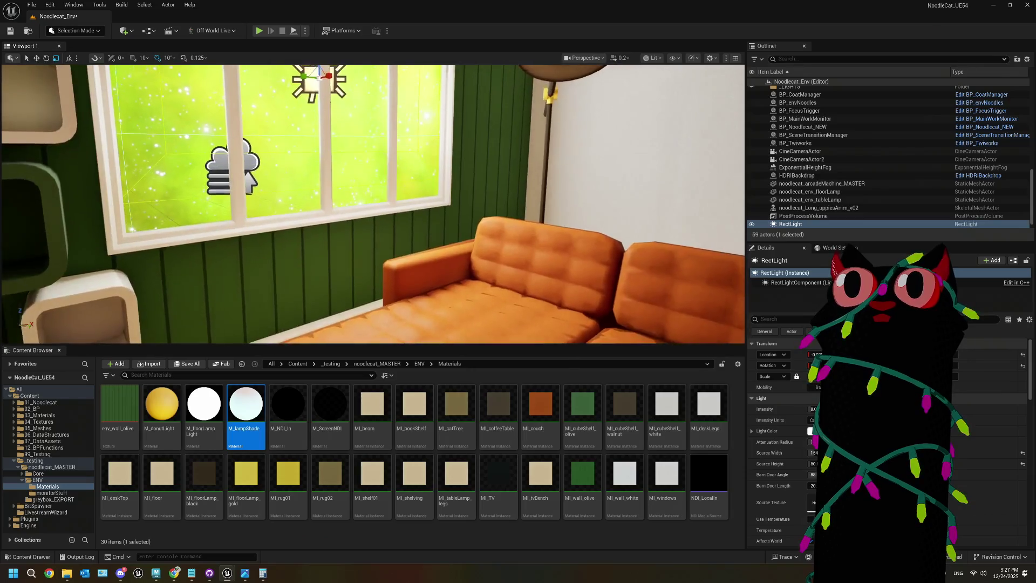
pyautogui.moveTo(364, 200); pyautogui.dragTo(359, 206)
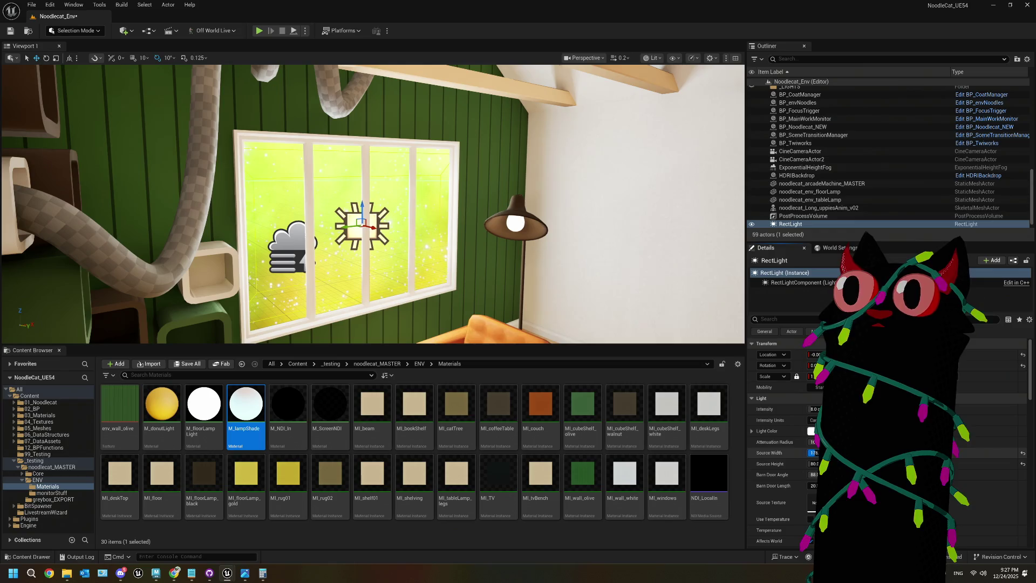
pyautogui.moveTo(815, 453); pyautogui.dragTo(804, 452)
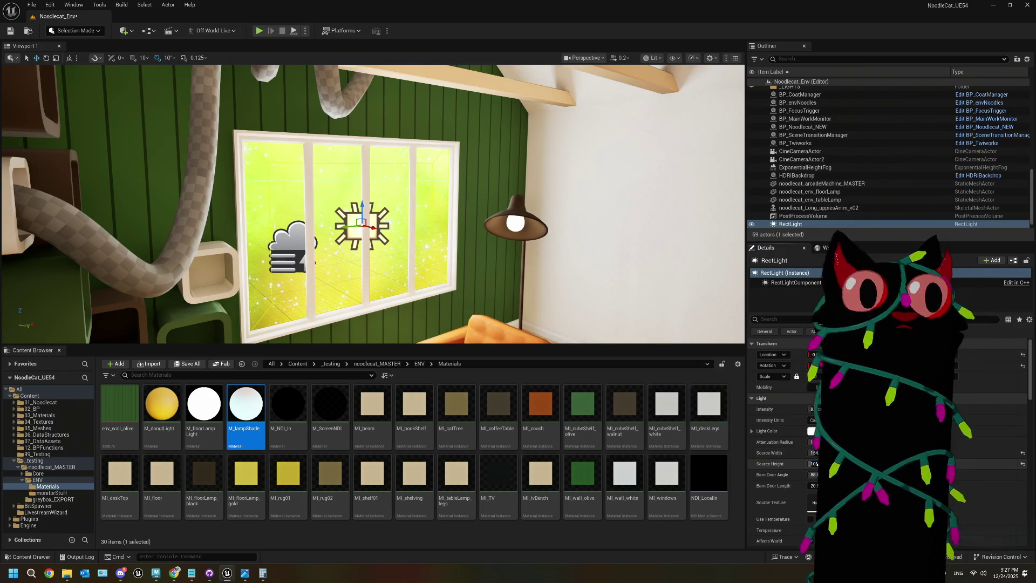
pyautogui.moveTo(464, 263)
pyautogui.mouseDown()
pyautogui.moveTo(443, 243)
pyautogui.moveTo(378, 254)
pyautogui.mouseUp()
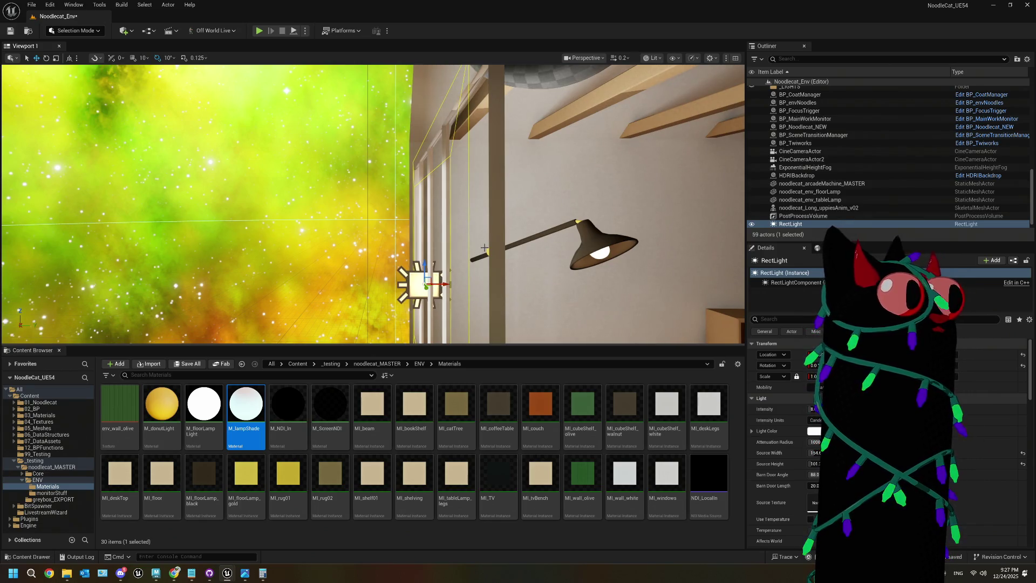
# - View the room through CineCameraActor from the viewport's Perspective menu
pyautogui.moveTo(568, 200); pyautogui.dragTo(574, 192)
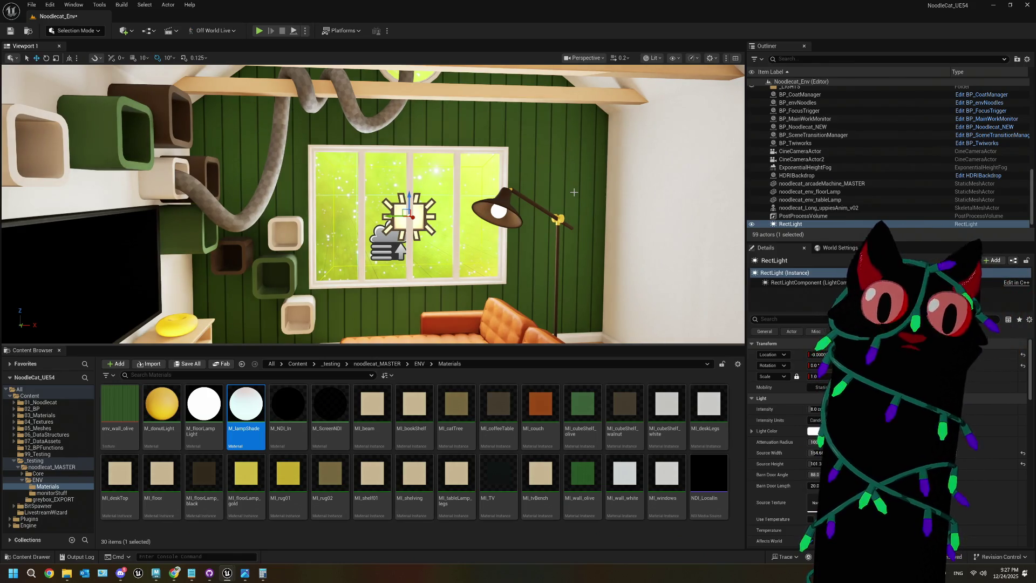
pyautogui.click(584, 58)
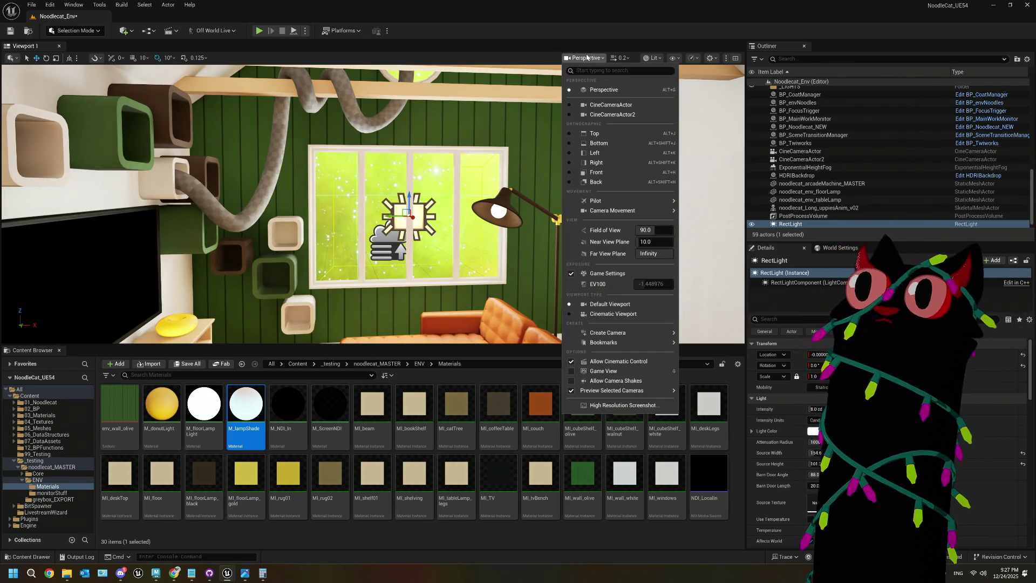
pyautogui.click(596, 115)
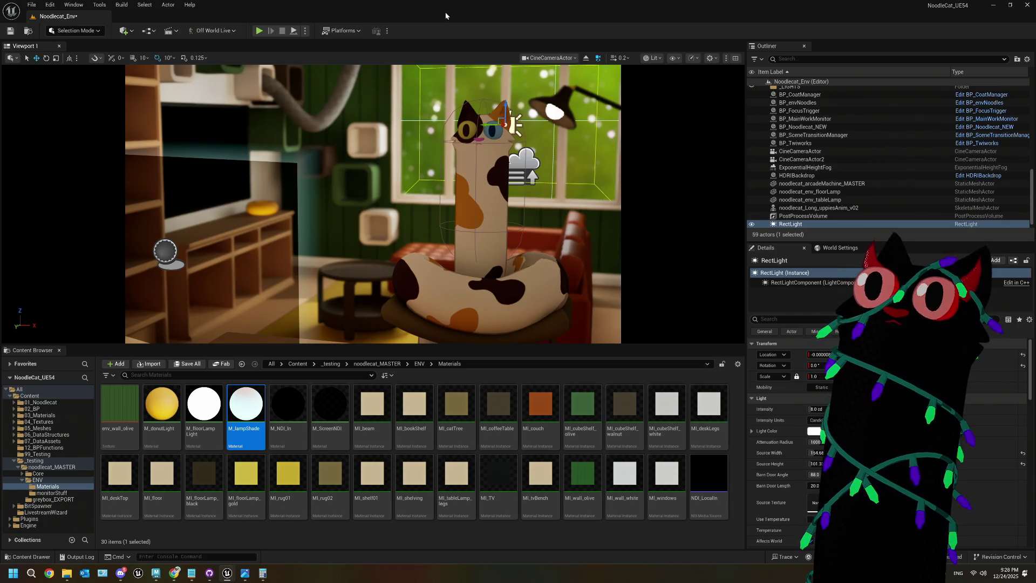
# - Check the CineCameraActor viewpoint options, then stop piloting to return to Perspective
pyautogui.click(556, 58)
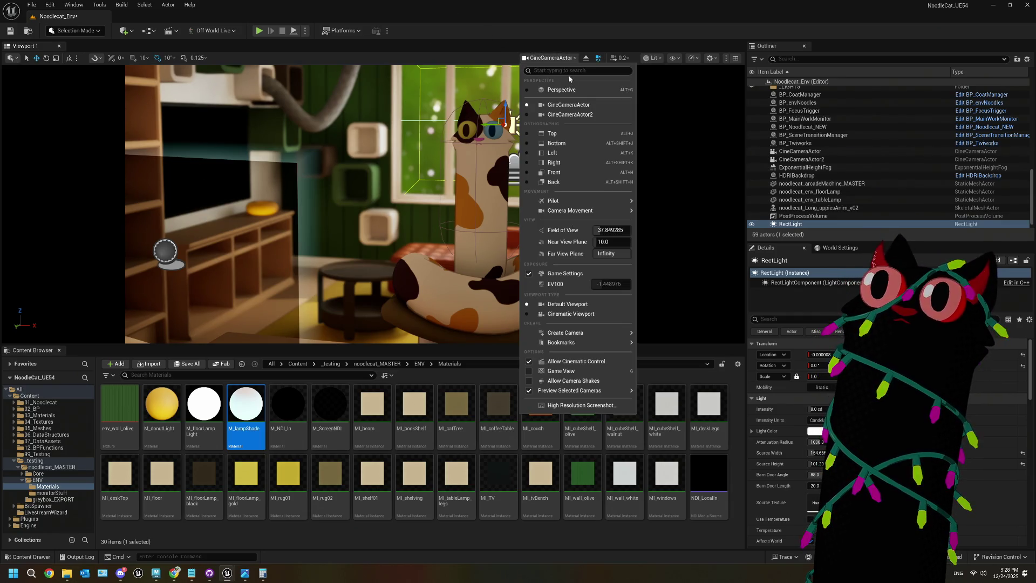
pyautogui.click(566, 89)
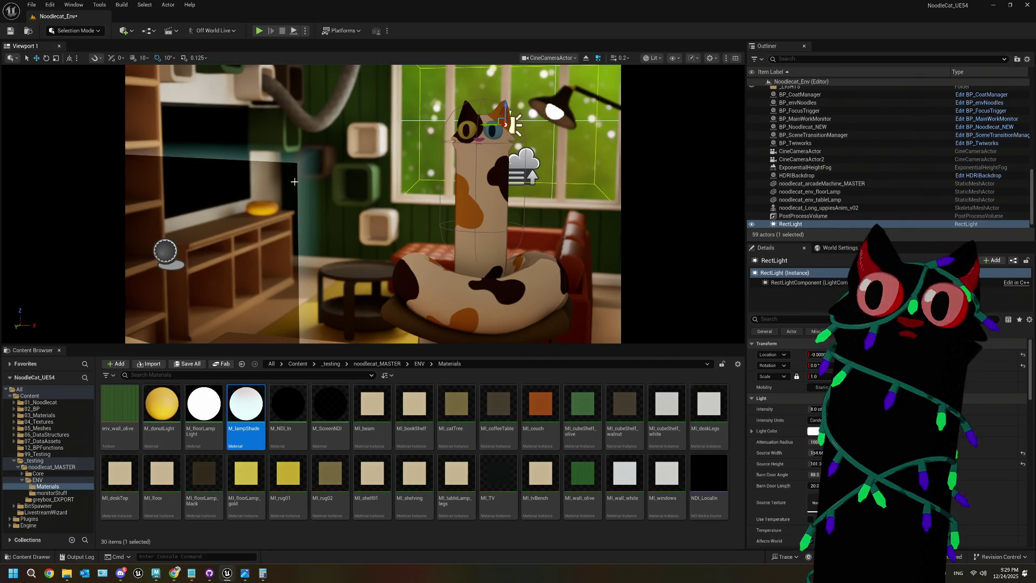
pyautogui.click(586, 58)
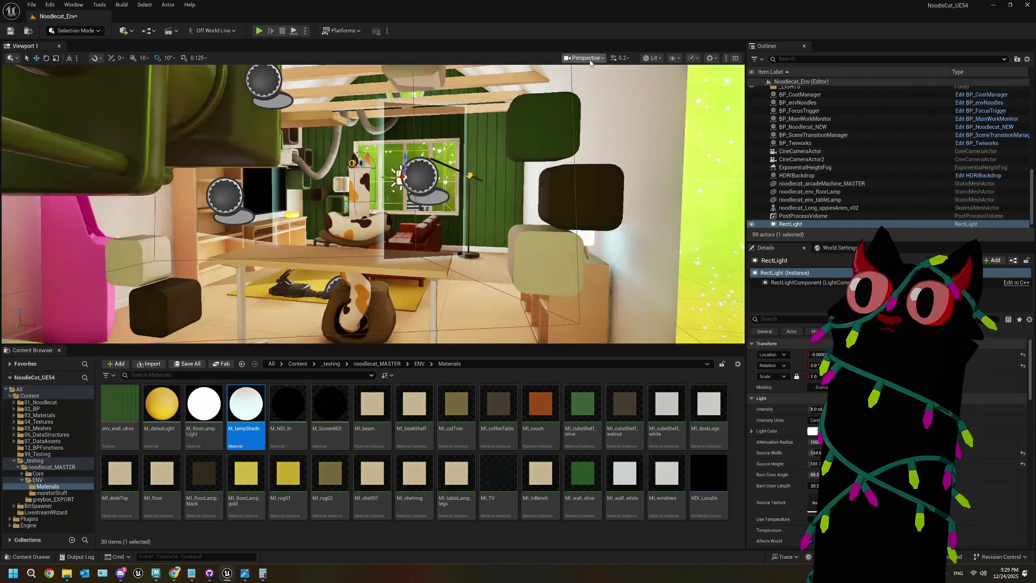
# - Fly through the room, select the cine cameras, and preview CineCameraActor's shot of the cat
pyautogui.press('w')
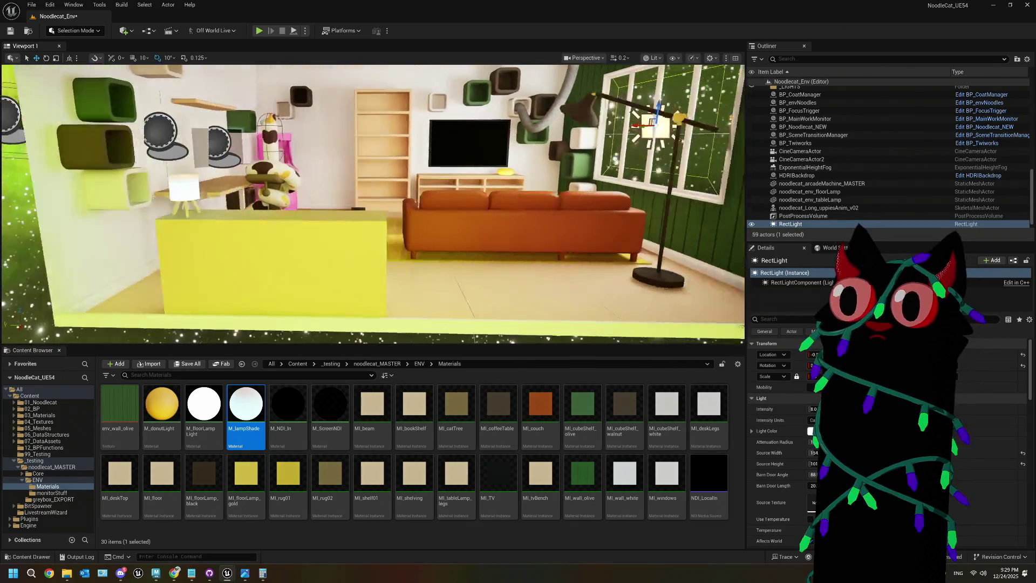
pyautogui.press('w')
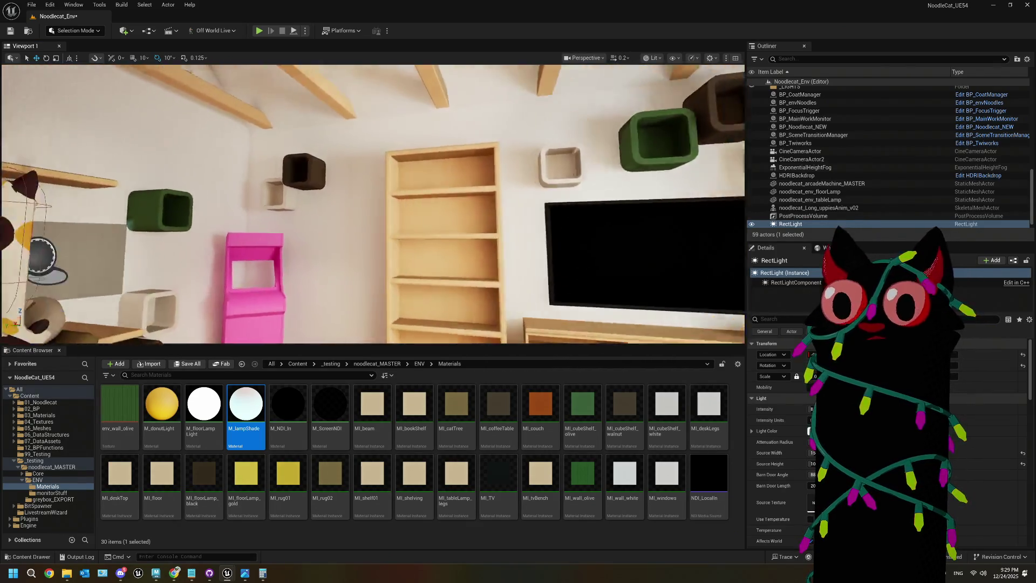
pyautogui.press('a')
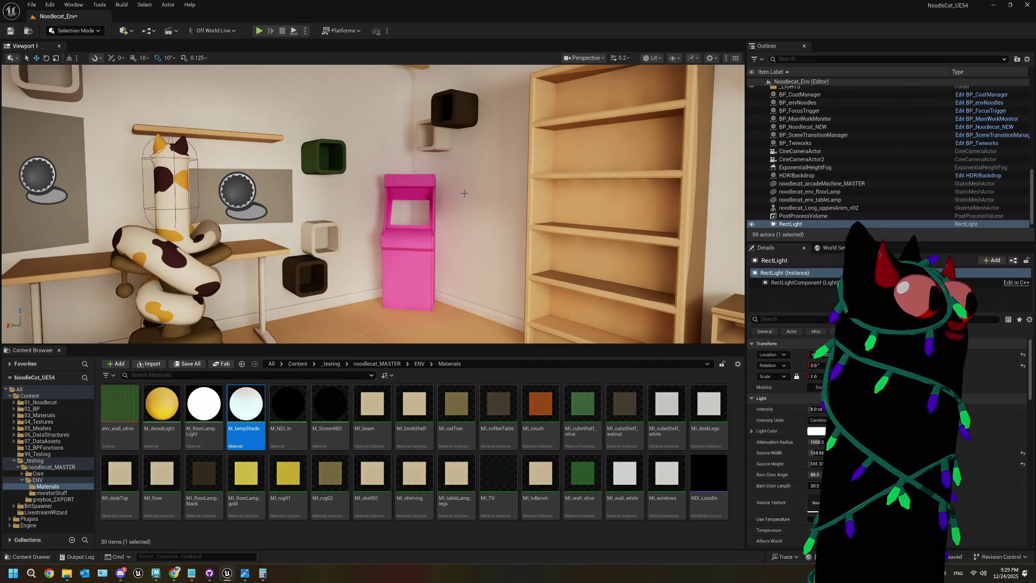
pyautogui.press('a')
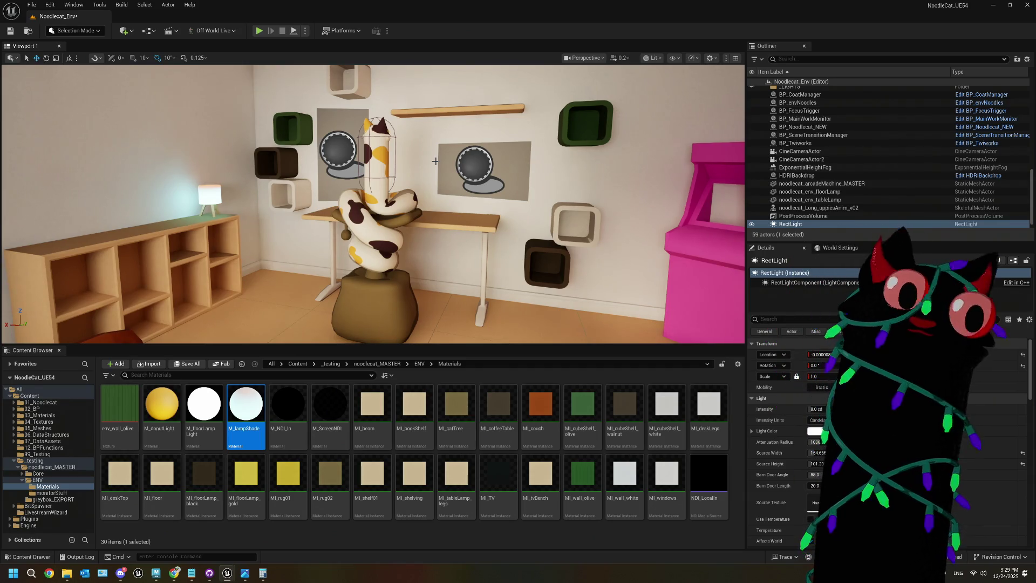
pyautogui.press('f')
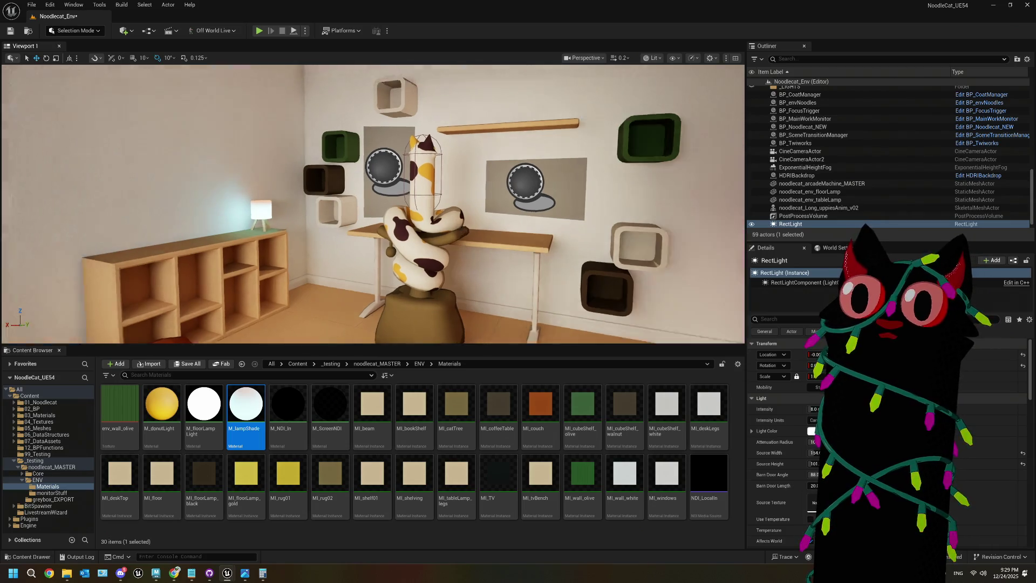
pyautogui.press('w')
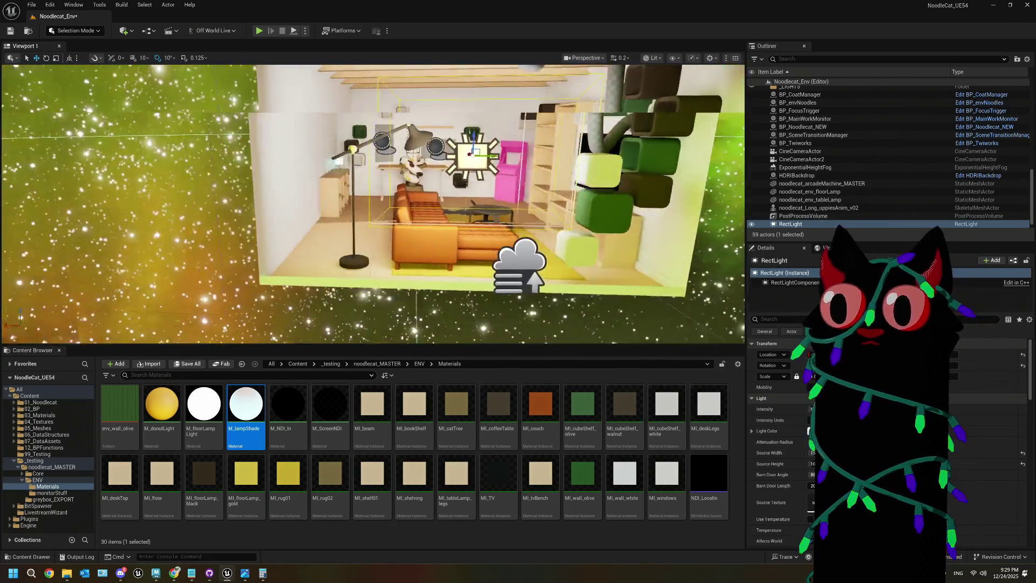
pyautogui.press('w')
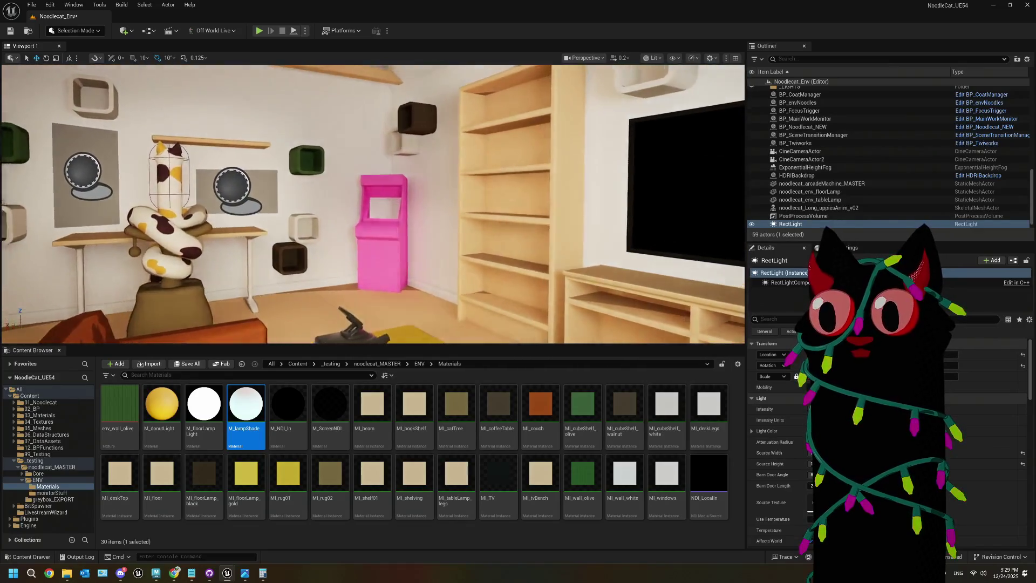
pyautogui.click(412, 287)
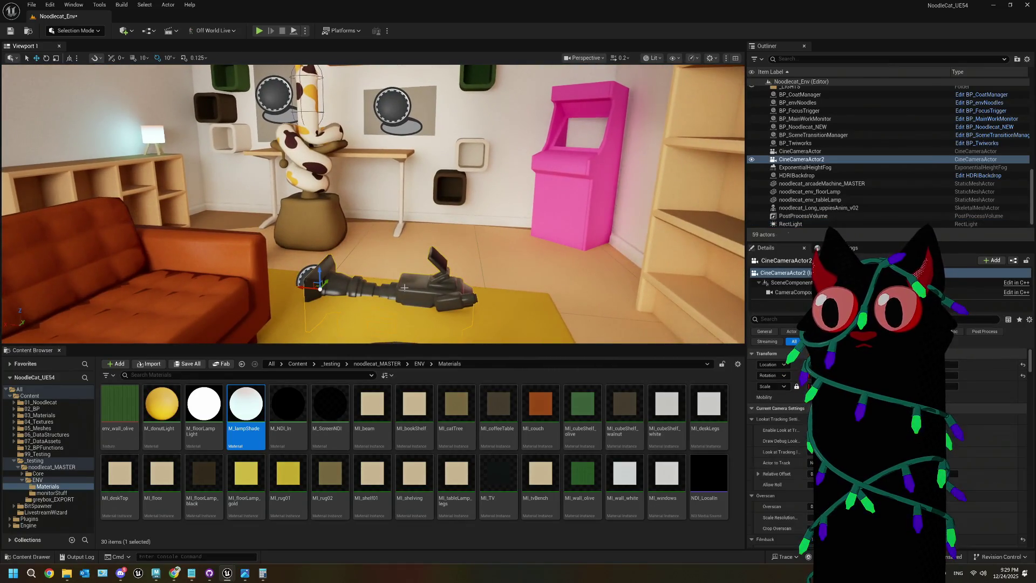
pyautogui.moveTo(416, 218); pyautogui.dragTo(157, 201)
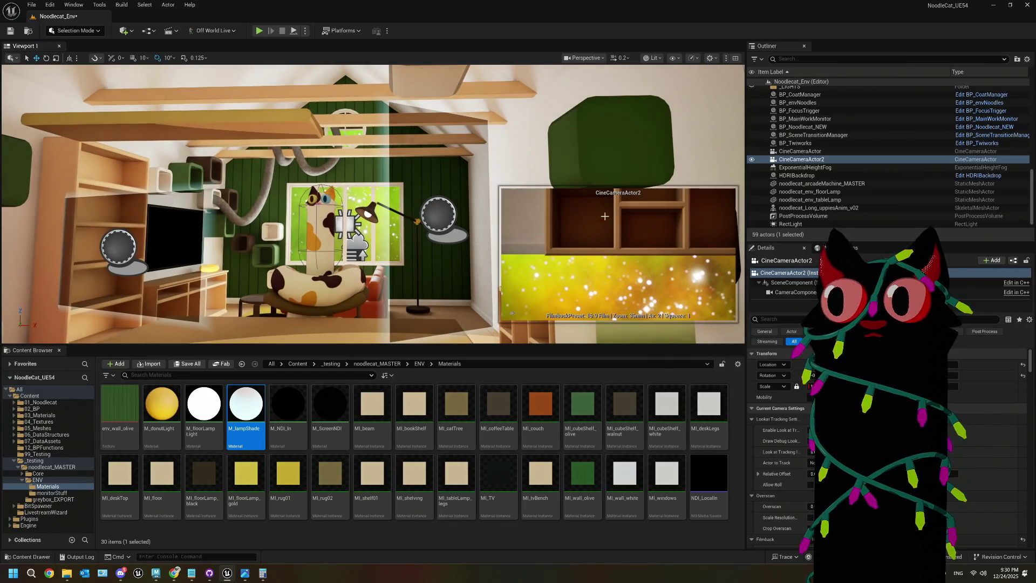
pyautogui.click(793, 152)
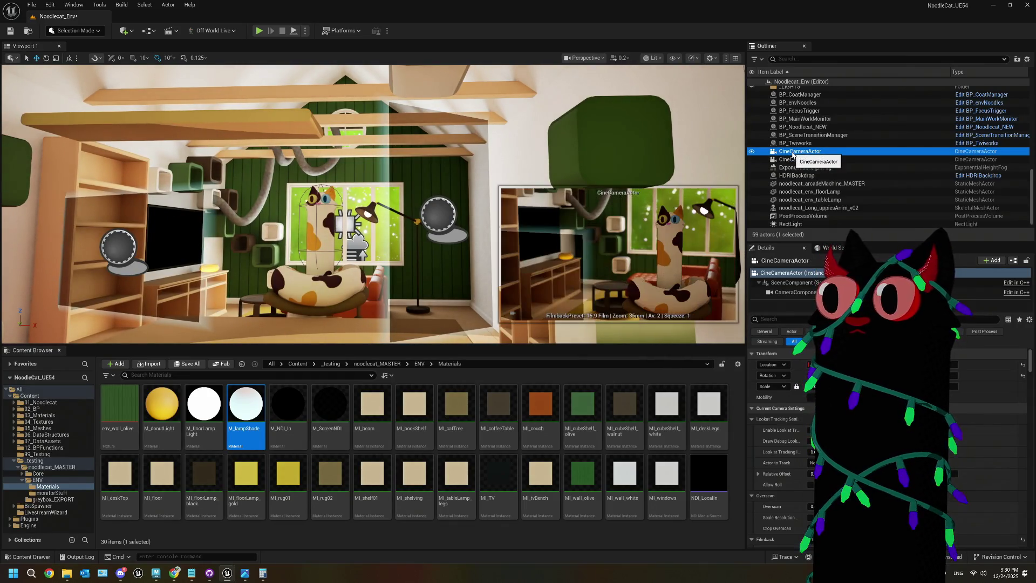
pyautogui.click(586, 58)
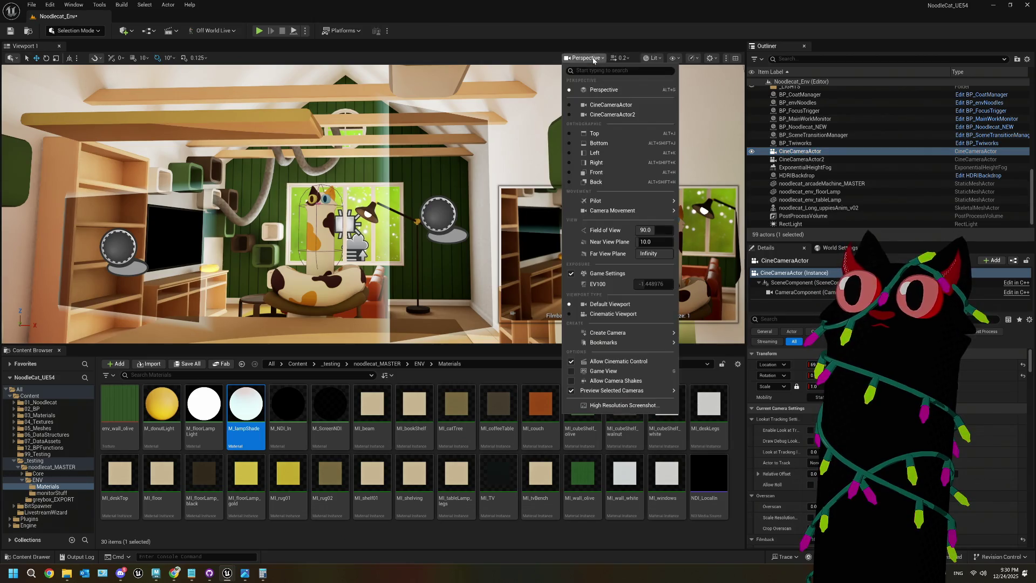
# - Pilot CineCameraActor, raise its Exposure Compensation to 5.640, and save the level
pyautogui.click(607, 102)
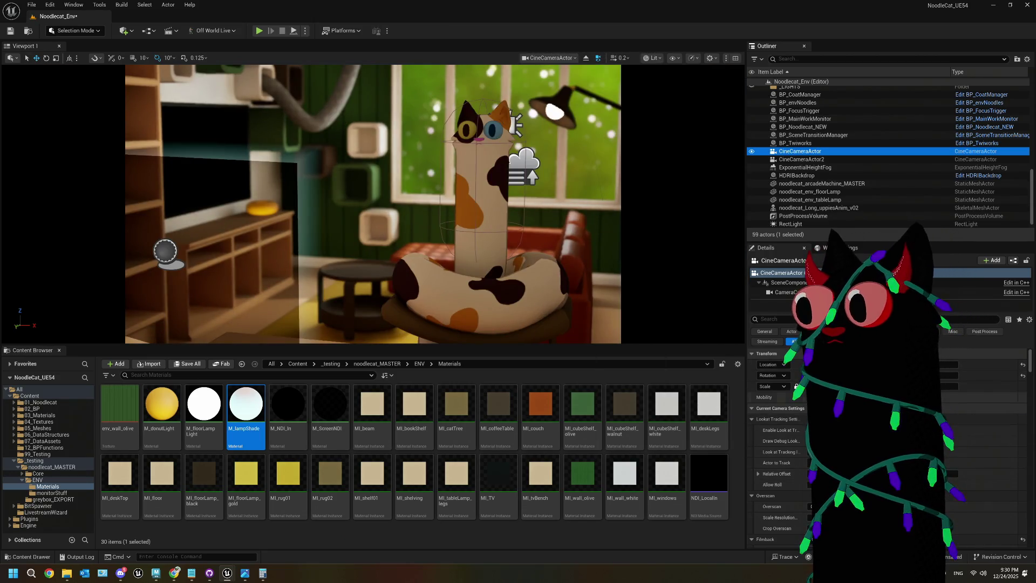
pyautogui.click(784, 320)
pyautogui.write('exp')
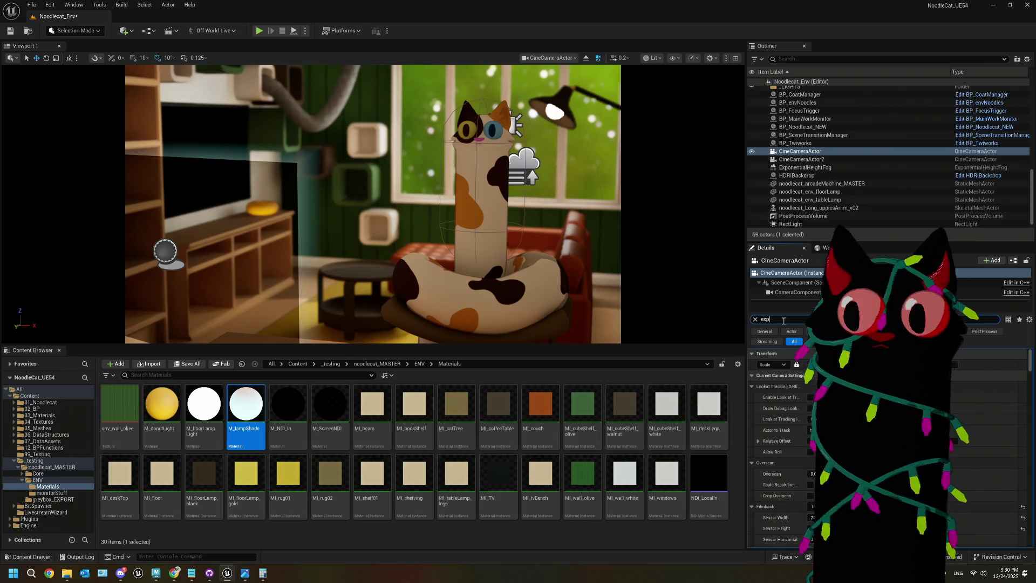
pyautogui.moveTo(815, 397); pyautogui.dragTo(823, 397)
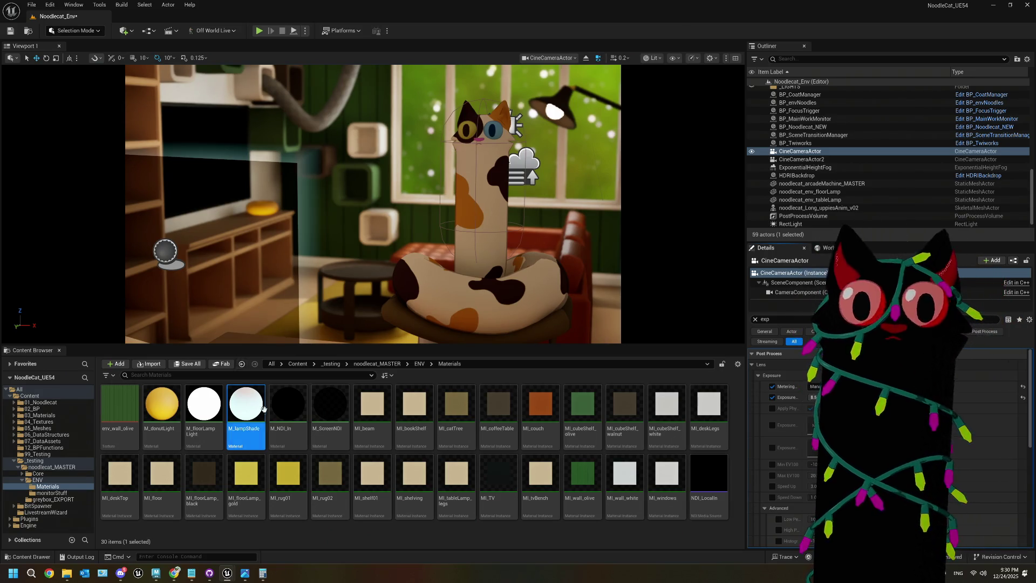
pyautogui.hotkey('ctrl', 's')
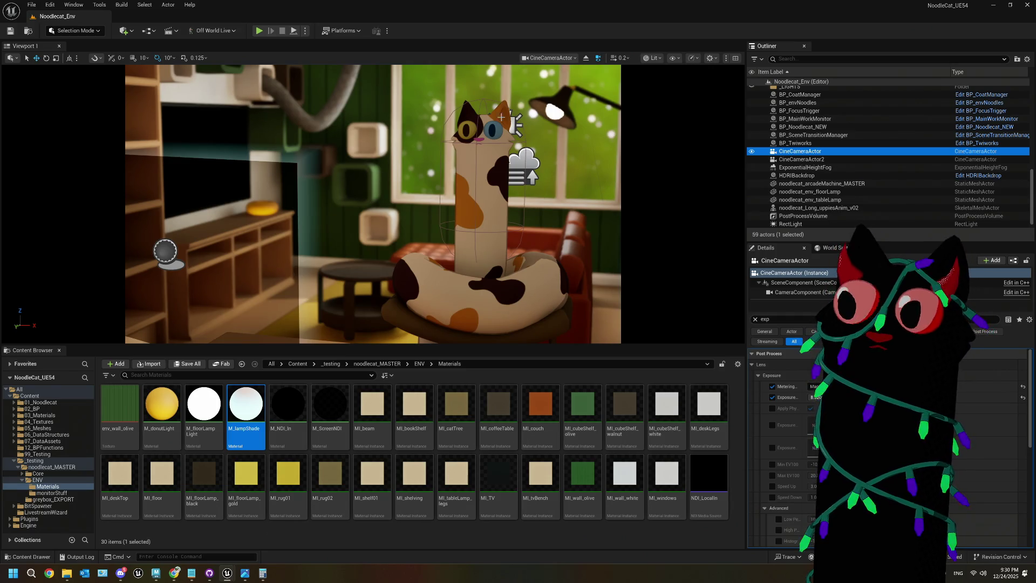
# - Return the viewport to the free Perspective view facing the cat tower
pyautogui.click(549, 57)
pyautogui.click(550, 88)
pyautogui.moveTo(344, 262)
pyautogui.mouseDown()
pyautogui.moveTo(302, 257)
pyautogui.moveTo(340, 252)
pyautogui.moveTo(346, 222)
pyautogui.mouseUp()
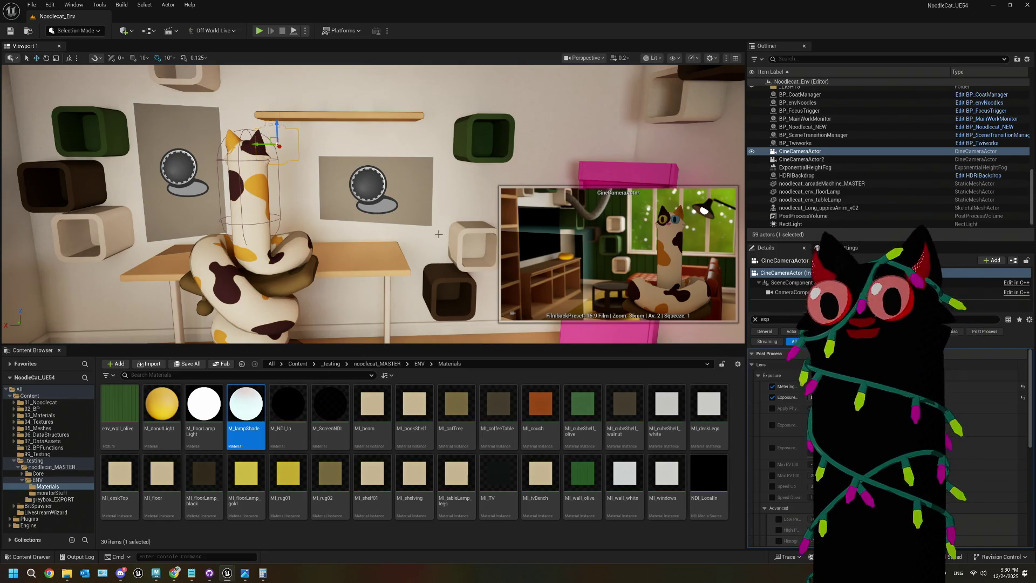
# - Add a new Rect Light to the level, clear the Details filter and frame it in the view
pyautogui.click(124, 30)
pyautogui.moveTo(211, 120)
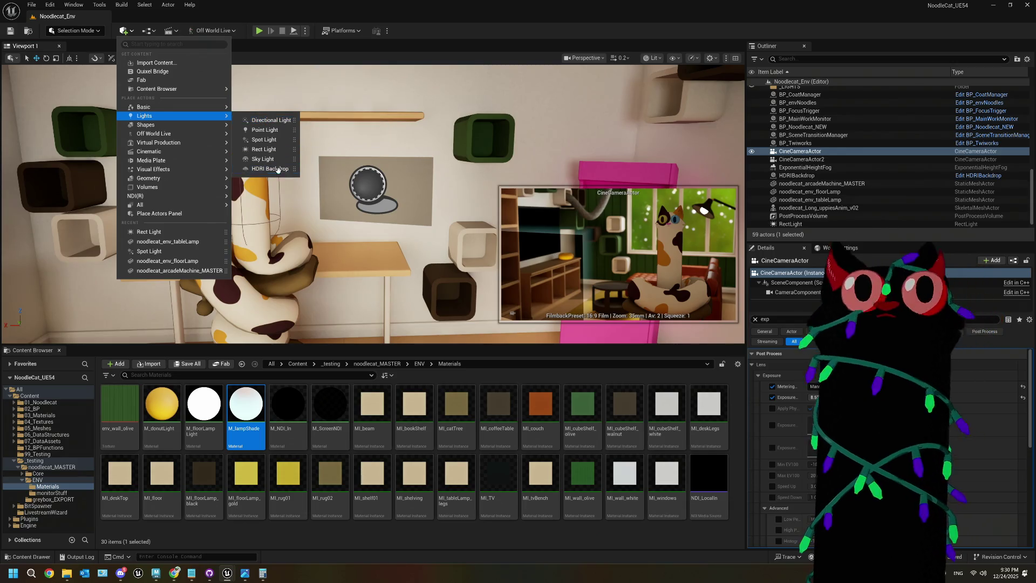
pyautogui.click(267, 150)
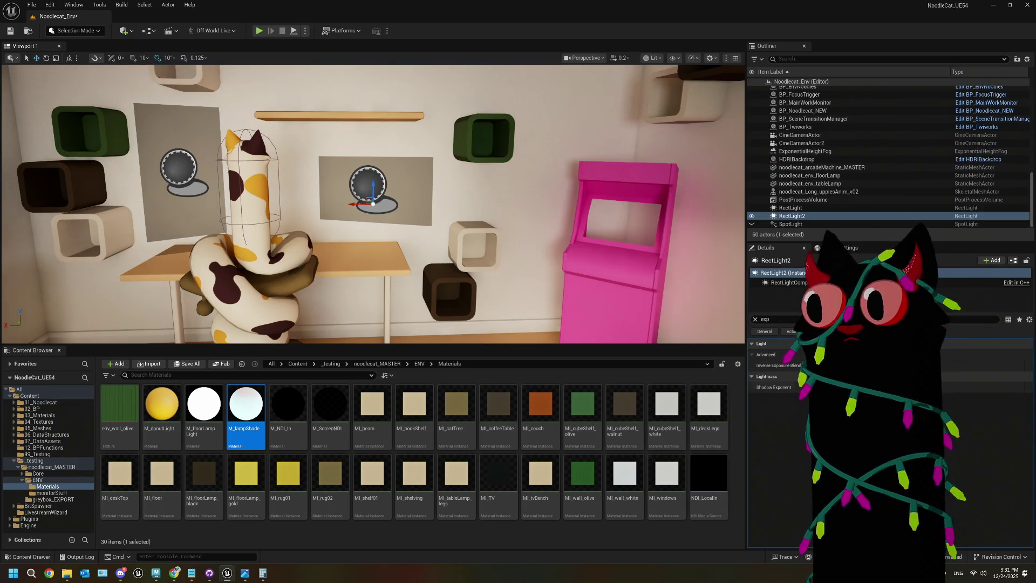
pyautogui.click(755, 320)
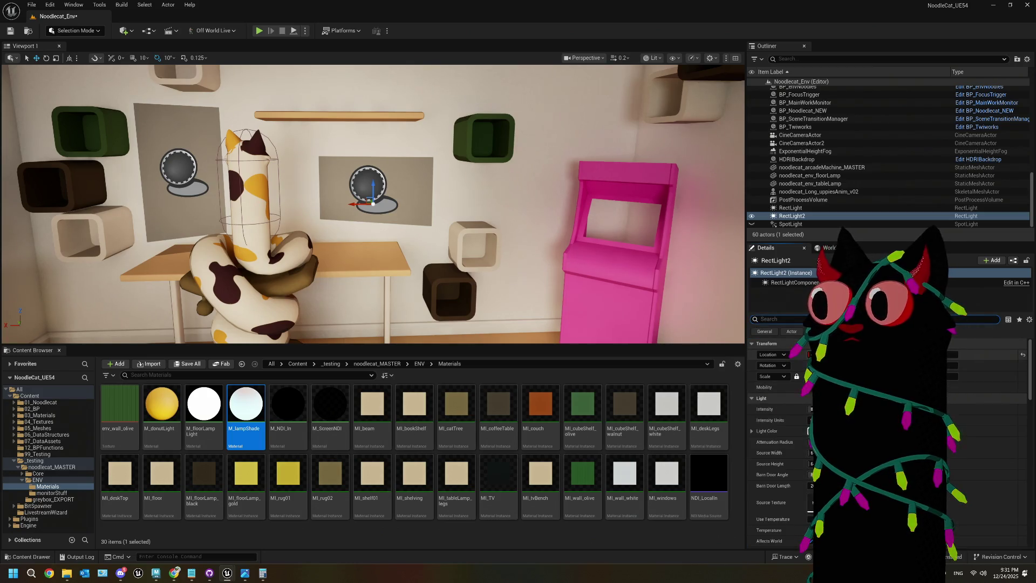
pyautogui.press('f')
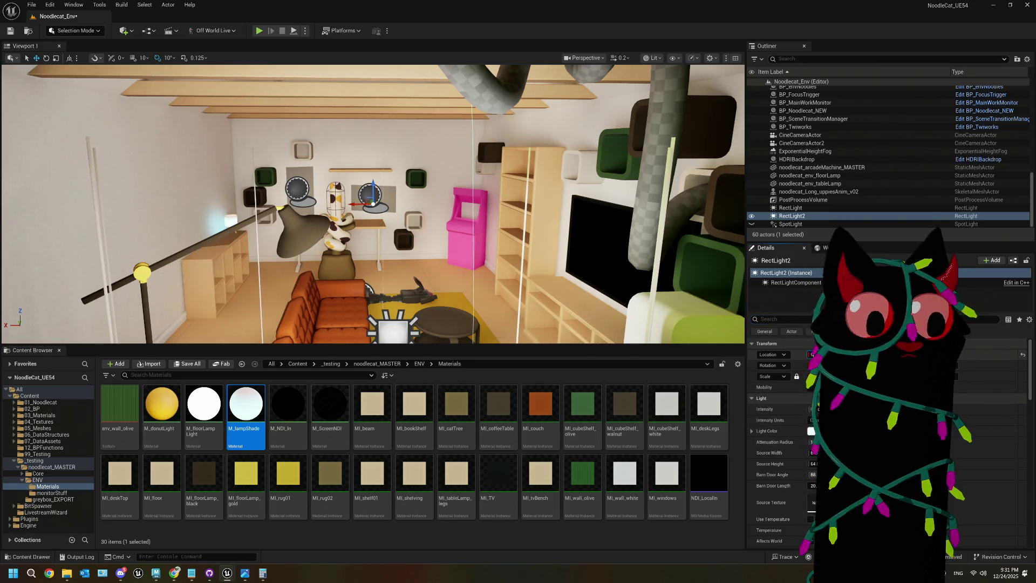
pyautogui.click(1023, 355)
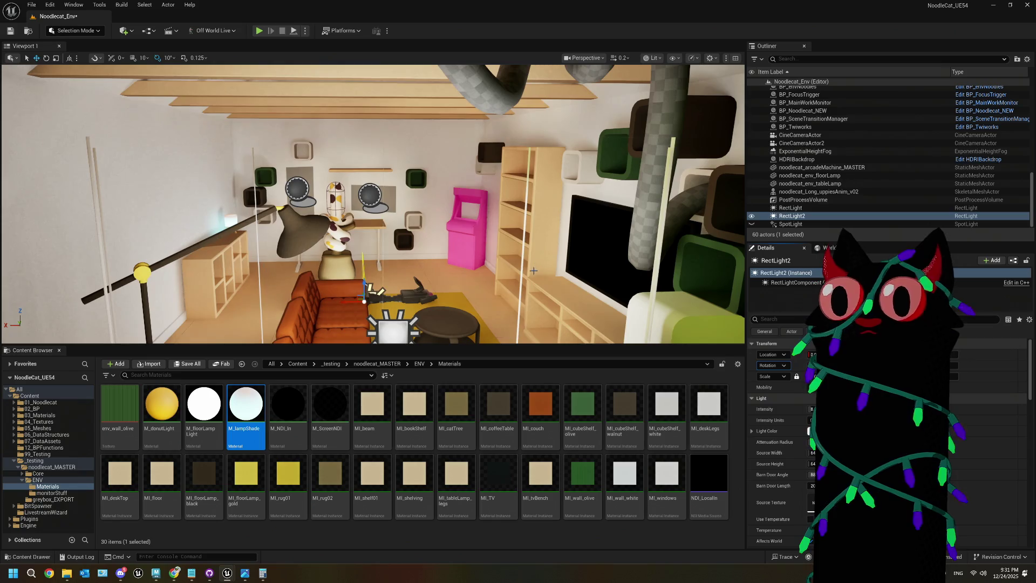
pyautogui.click(371, 290)
pyautogui.hotkey('ctrl', 'z')
# - Rotate the Rect Light 90 degrees and slide it left beside the cat near the wall
pyautogui.press('e')
pyautogui.moveTo(345, 220); pyautogui.dragTo(369, 240)
pyautogui.moveTo(378, 281); pyautogui.dragTo(432, 281)
pyautogui.press('f')
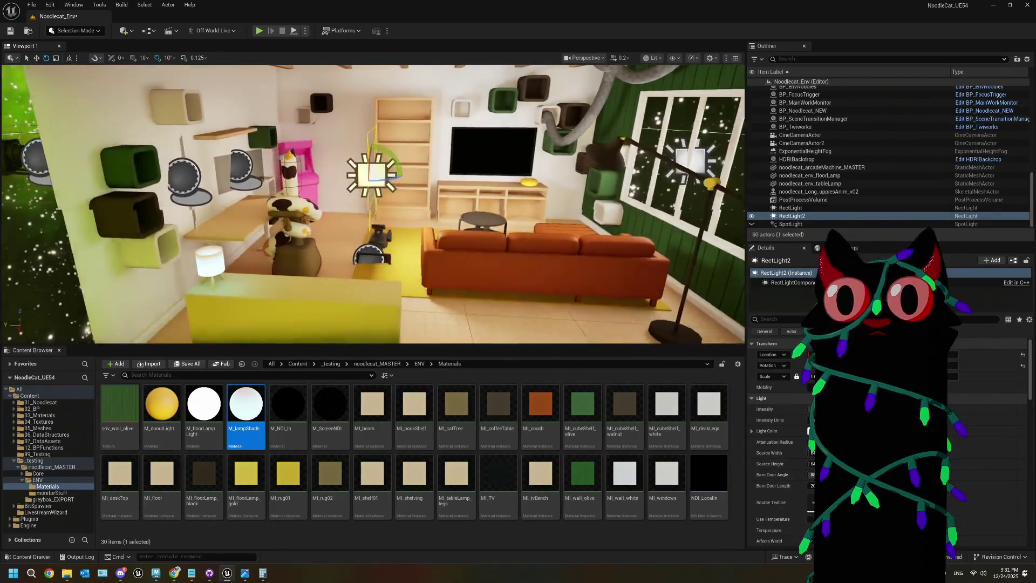
pyautogui.press('w')
pyautogui.moveTo(402, 174); pyautogui.dragTo(252, 171)
pyautogui.press('f')
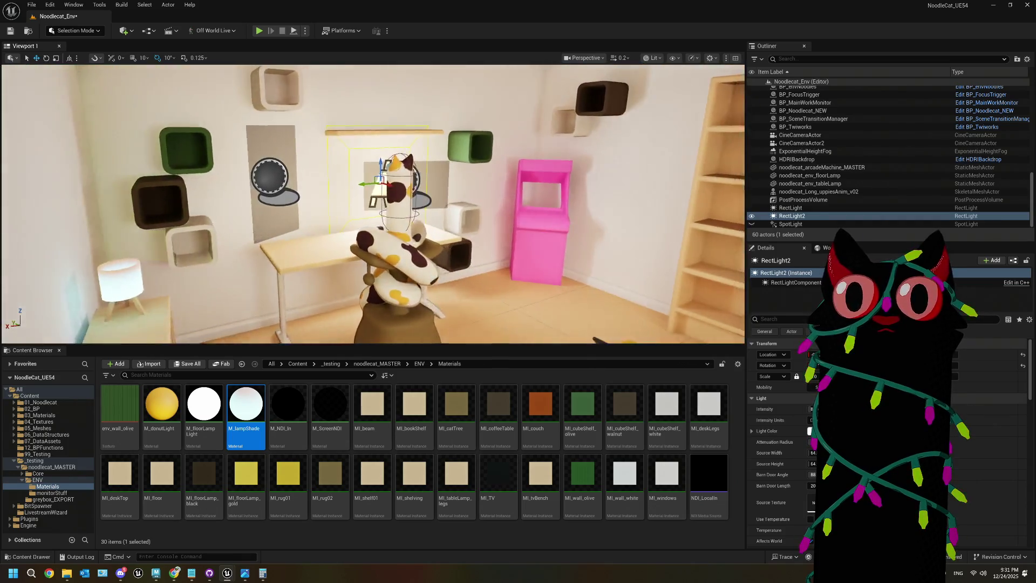
pyautogui.moveTo(303, 191)
pyautogui.mouseDown()
pyautogui.moveTo(572, 197)
pyautogui.moveTo(512, 162)
pyautogui.mouseUp()
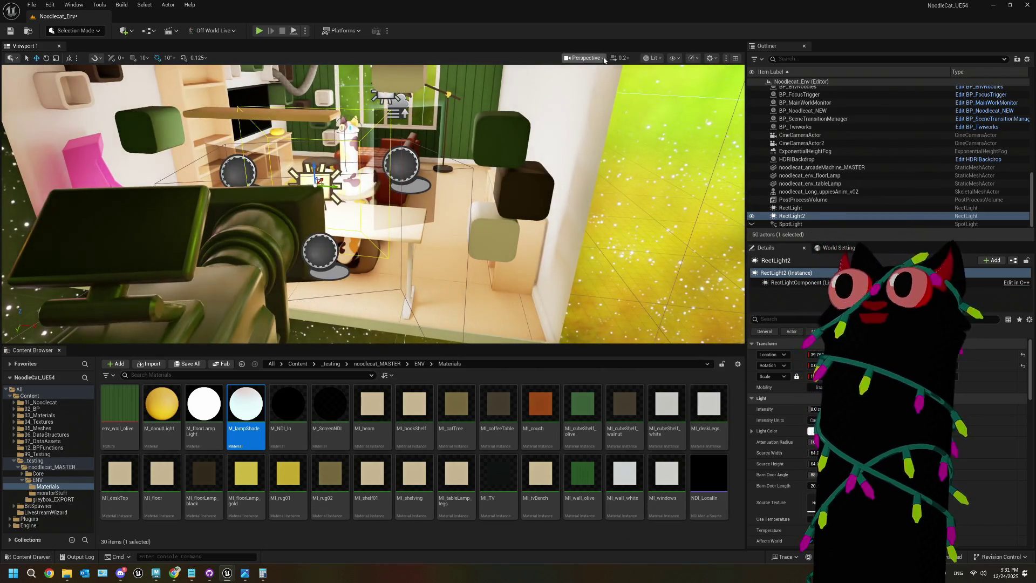
# - Preview the shot through CineCameraActor, then through CineCameraActor2
pyautogui.click(584, 58)
pyautogui.click(594, 105)
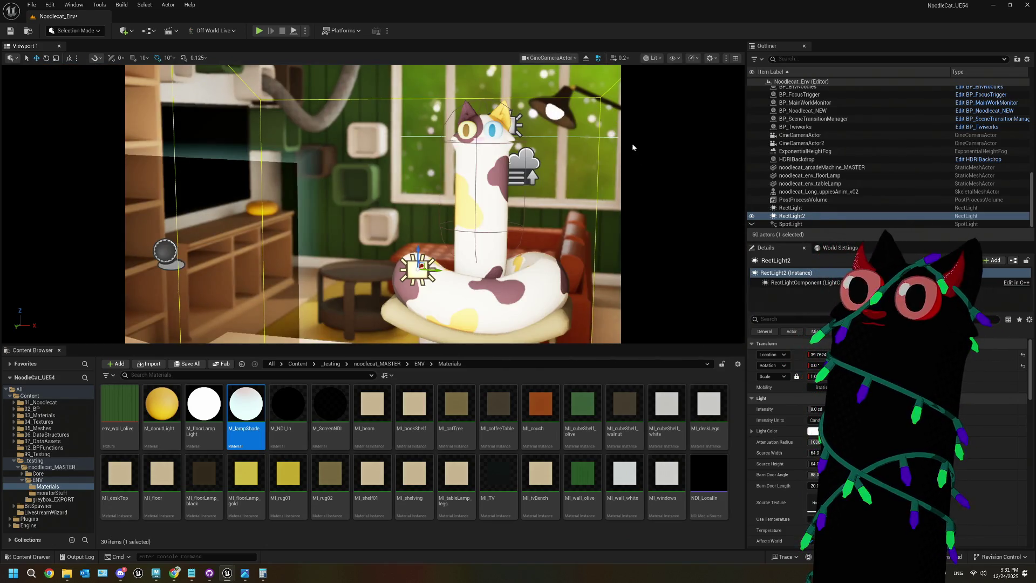
pyautogui.click(586, 58)
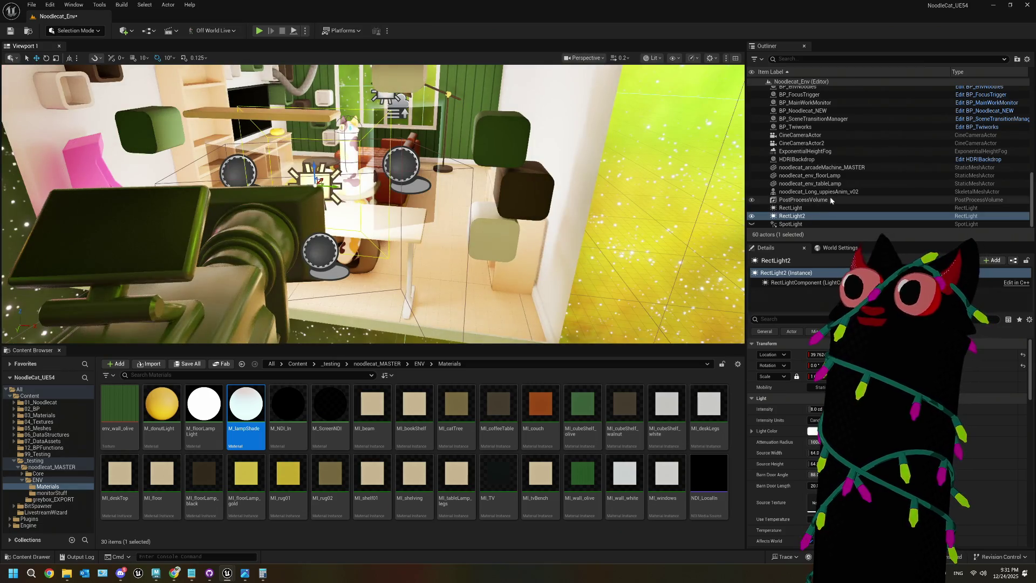
pyautogui.click(807, 143)
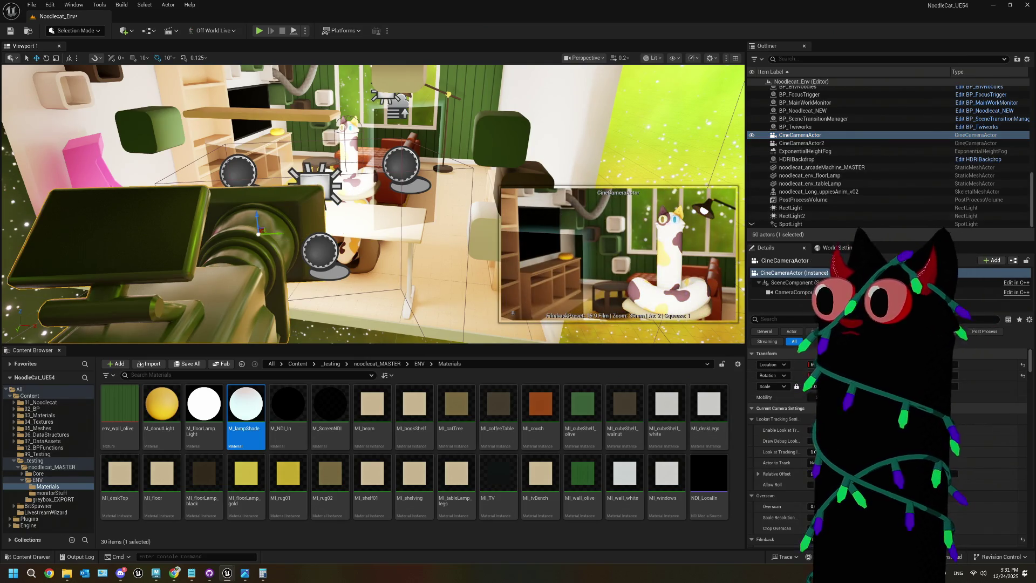
# - Dim RectLight2 to about 0.55 cd and lower its temperature toward 4000 K for warmth
pyautogui.click(320, 180)
pyautogui.moveTo(816, 409); pyautogui.dragTo(787, 409)
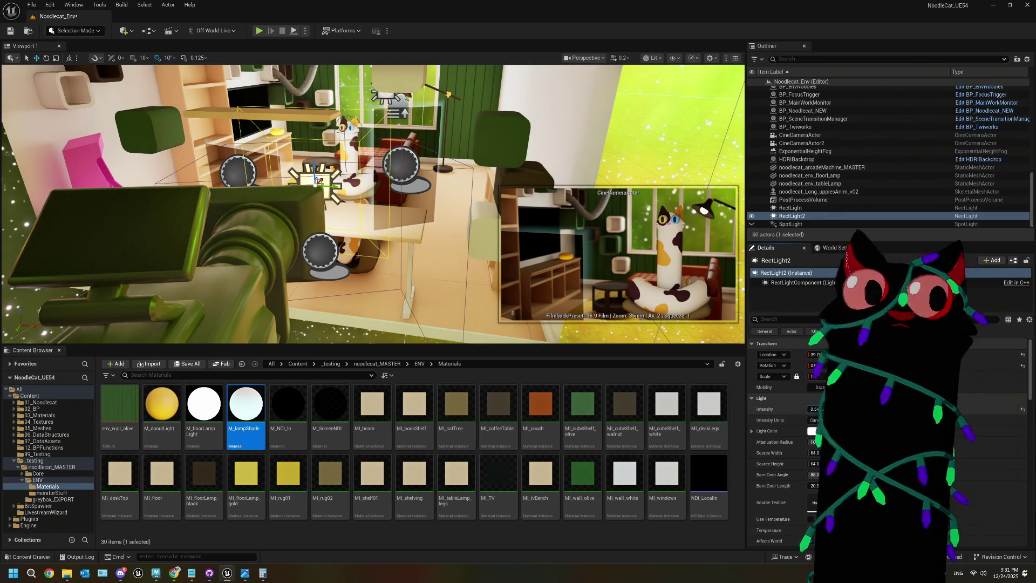
pyautogui.click(812, 431)
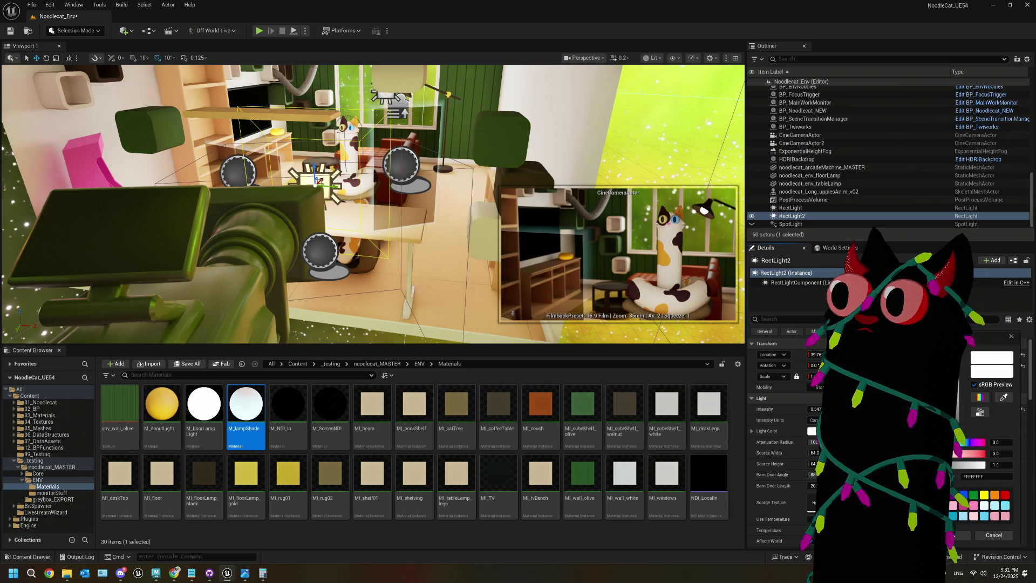
pyautogui.click(996, 535)
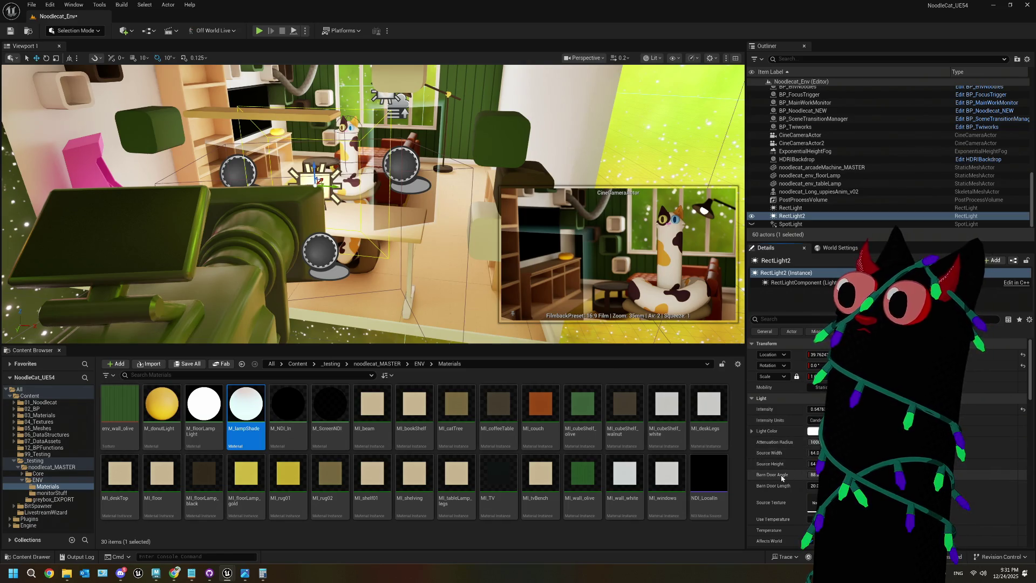
pyautogui.scroll(-2, 796, 476)
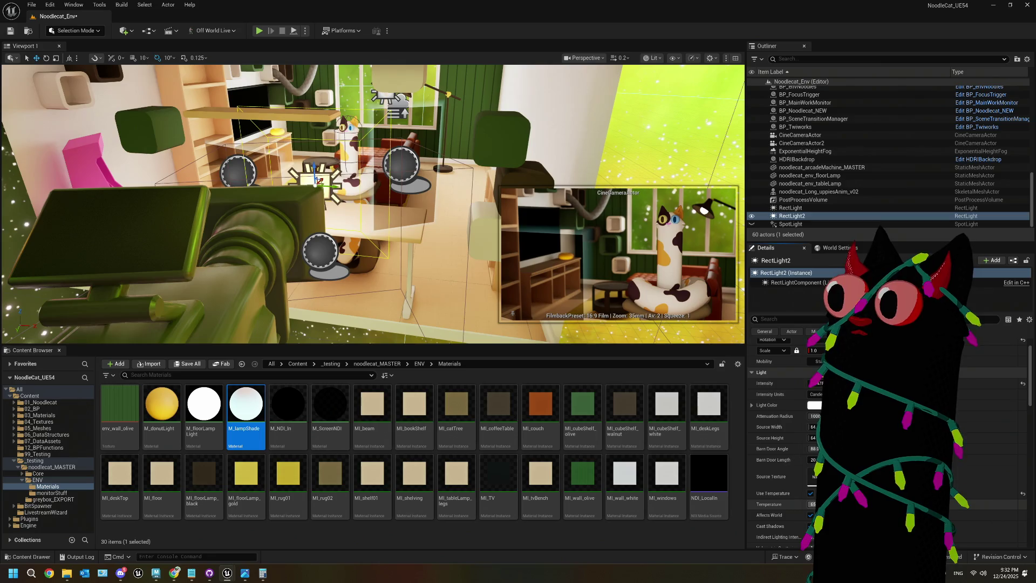
pyautogui.moveTo(812, 505)
pyautogui.mouseDown()
pyautogui.moveTo(781, 505)
pyautogui.moveTo(801, 504)
pyautogui.mouseUp()
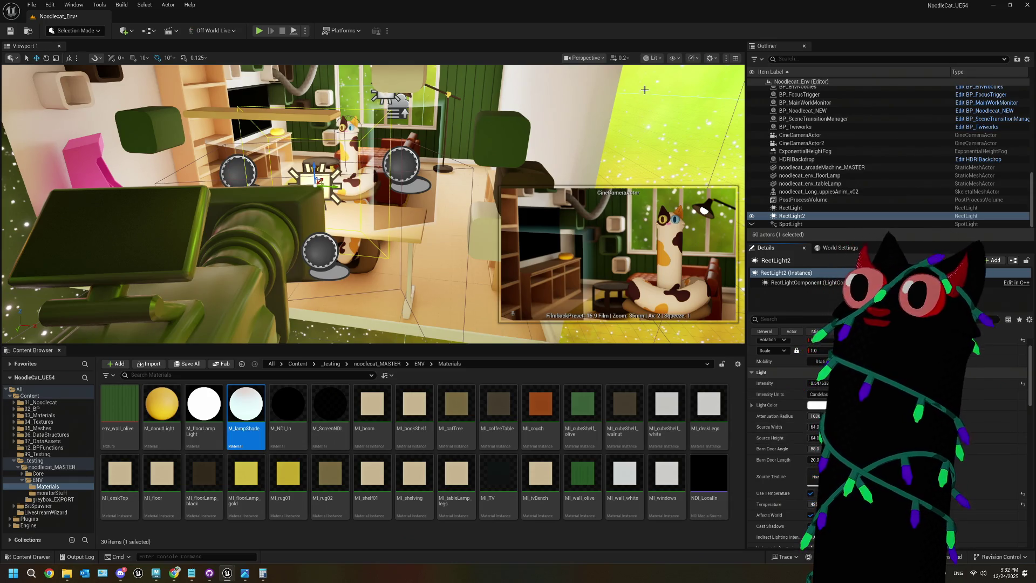
# - View the CineCameraActor shot in game view, set HDRIBackdrop intensity to about 6, then return to Perspective
pyautogui.click(585, 57)
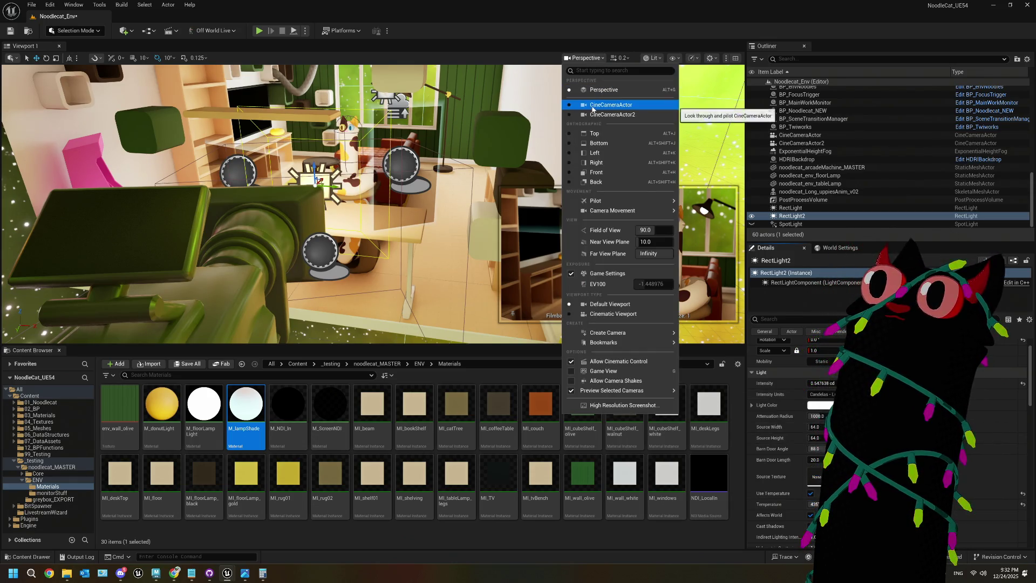
pyautogui.click(596, 104)
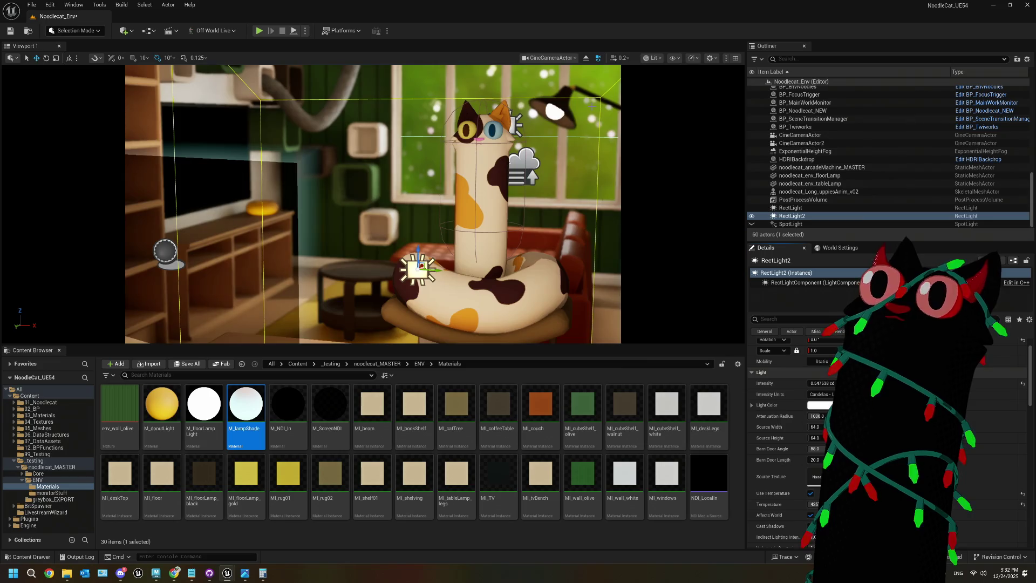
pyautogui.click(421, 123)
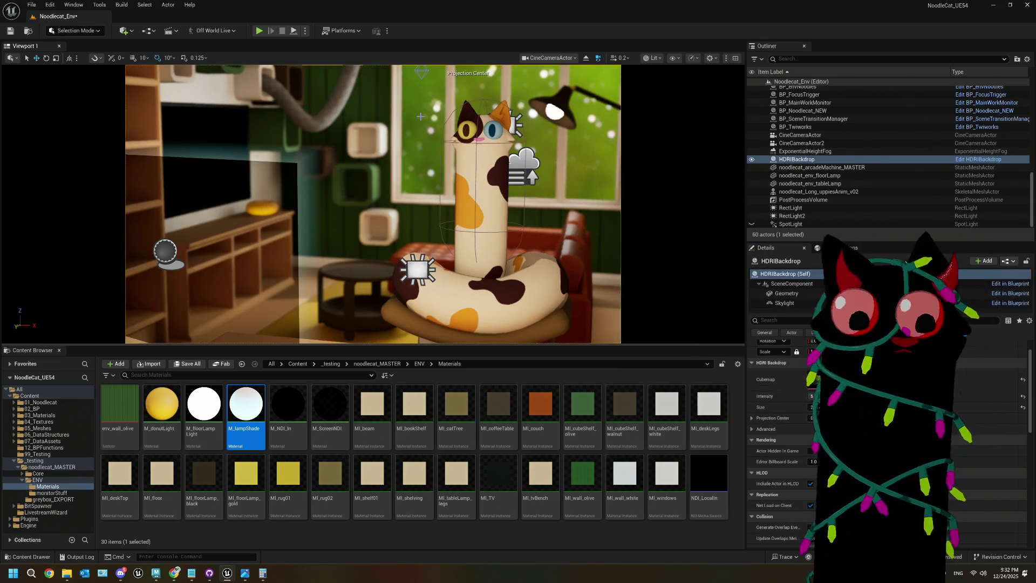
pyautogui.press('g')
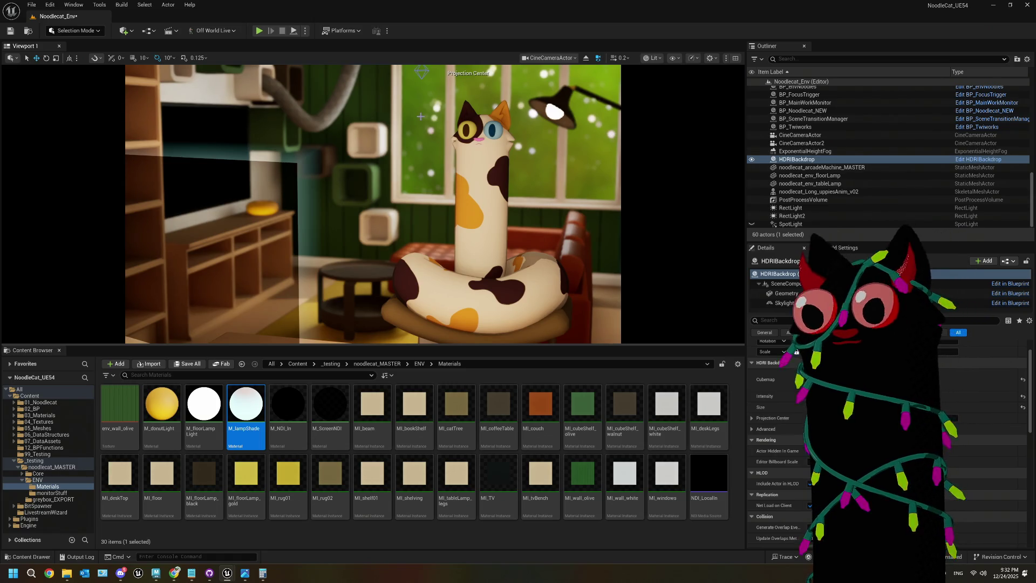
pyautogui.click(586, 58)
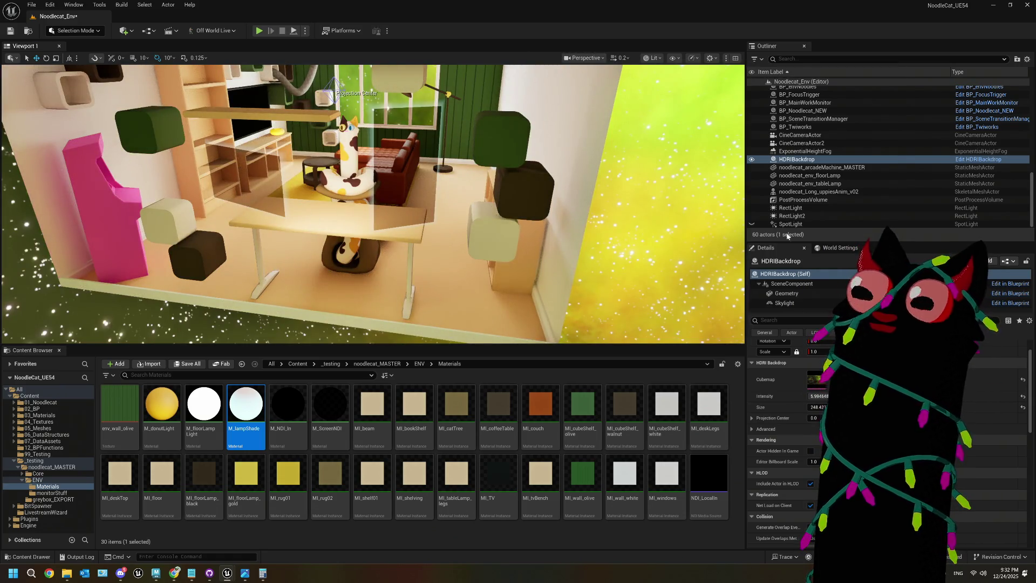
pyautogui.click(323, 150)
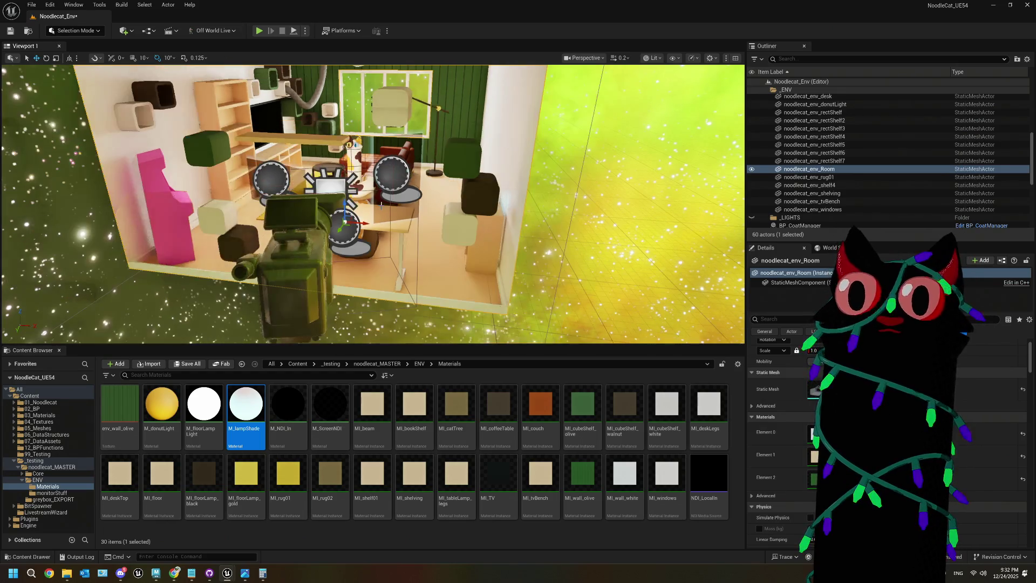
pyautogui.moveTo(372, 205); pyautogui.dragTo(372, 162)
pyautogui.moveTo(438, 231); pyautogui.dragTo(415, 167)
pyautogui.moveTo(372, 205); pyautogui.dragTo(364, 196)
pyautogui.click(364, 195)
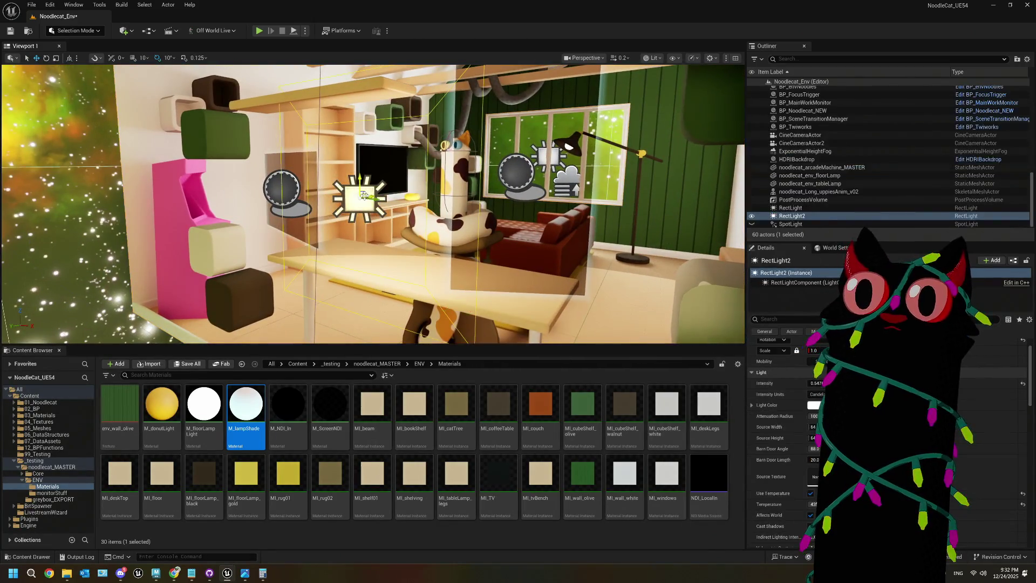
pyautogui.moveTo(431, 238)
pyautogui.mouseDown()
pyautogui.moveTo(383, 230)
pyautogui.moveTo(345, 202)
pyautogui.mouseUp()
pyautogui.press('f')
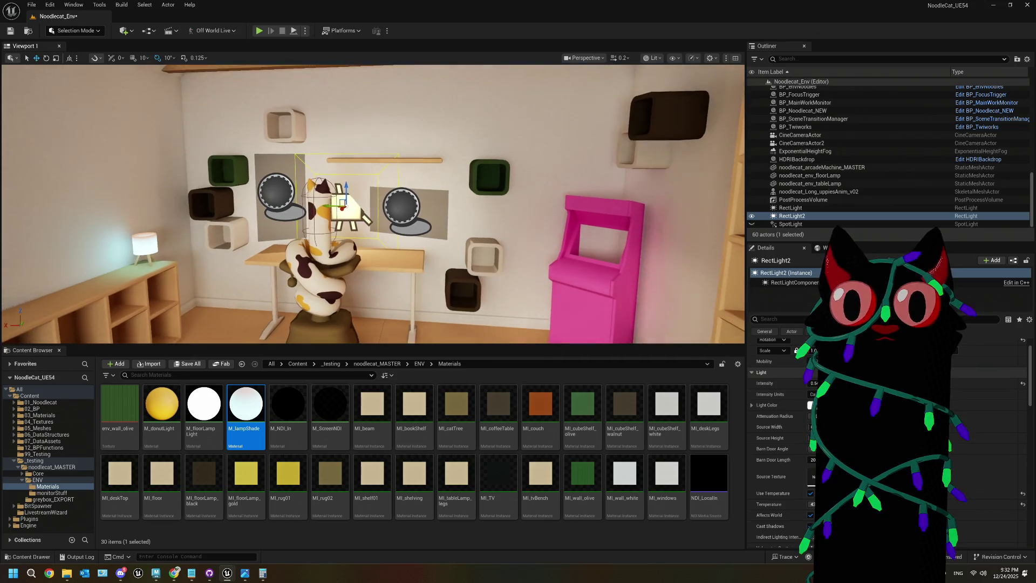
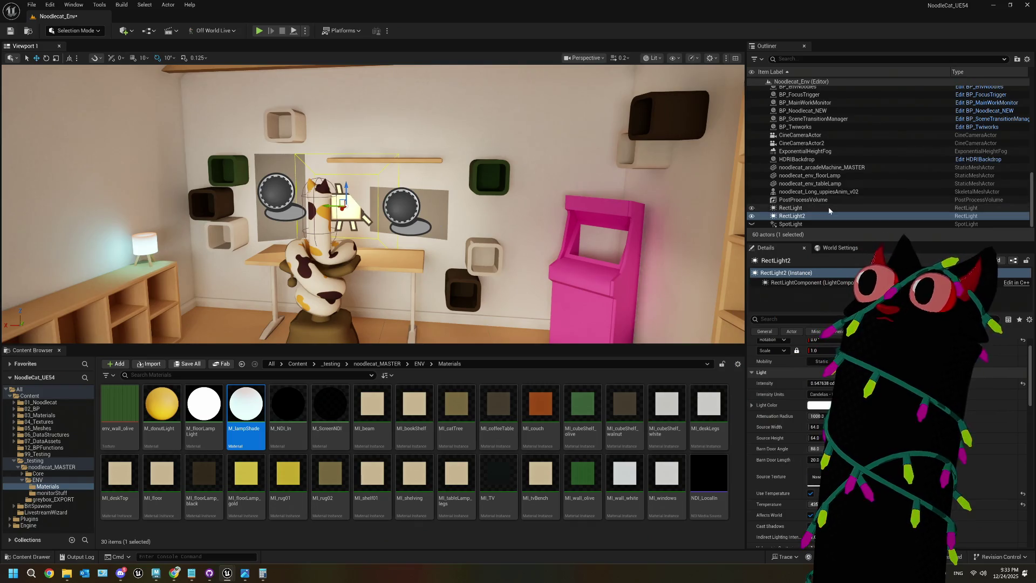
# - Select the rect light beside the cat and bring it into view inside the room
pyautogui.scroll(1, 829, 156)
pyautogui.click(829, 156)
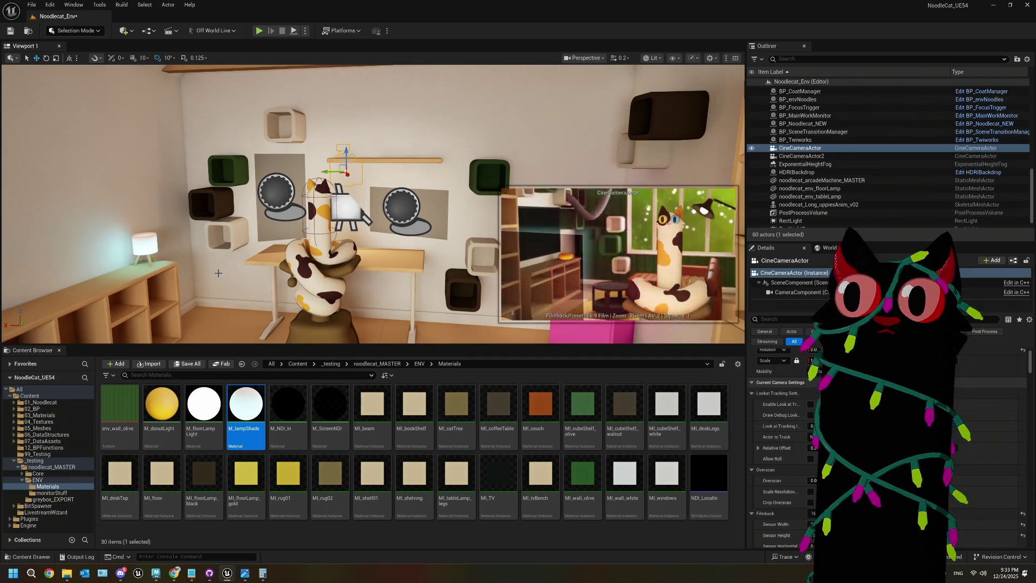
pyautogui.moveTo(218, 273)
pyautogui.mouseDown()
pyautogui.moveTo(291, 232)
pyautogui.moveTo(261, 163)
pyautogui.mouseUp()
pyautogui.click(260, 163)
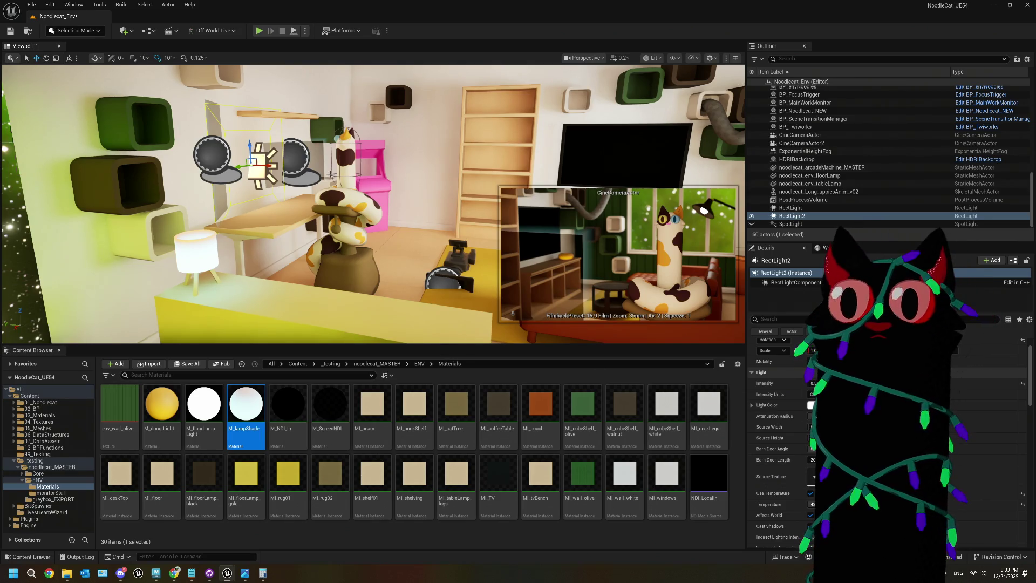
pyautogui.moveTo(303, 187)
pyautogui.mouseDown()
pyautogui.moveTo(254, 193)
pyautogui.moveTo(308, 186)
pyautogui.moveTo(253, 184)
pyautogui.mouseUp()
pyautogui.moveTo(334, 203)
pyautogui.mouseDown()
pyautogui.moveTo(312, 161)
pyautogui.moveTo(296, 200)
pyautogui.moveTo(304, 177)
pyautogui.moveTo(310, 185)
pyautogui.mouseUp()
pyautogui.press('e')
pyautogui.press('w')
pyautogui.press('f')
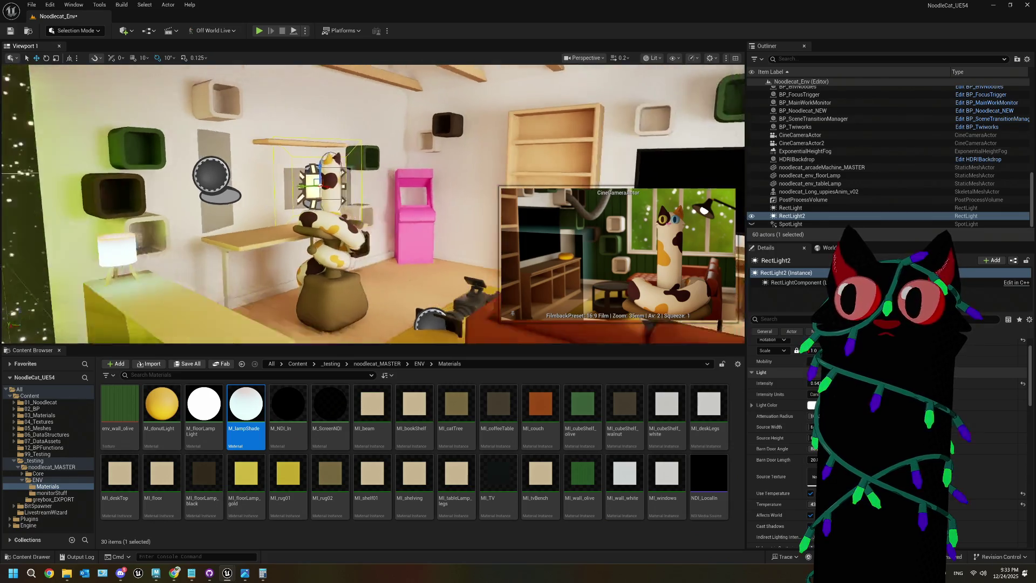
# - Duplicate the rect light as RectLight3 and focus the view on it
pyautogui.moveTo(411, 184); pyautogui.dragTo(546, 181)
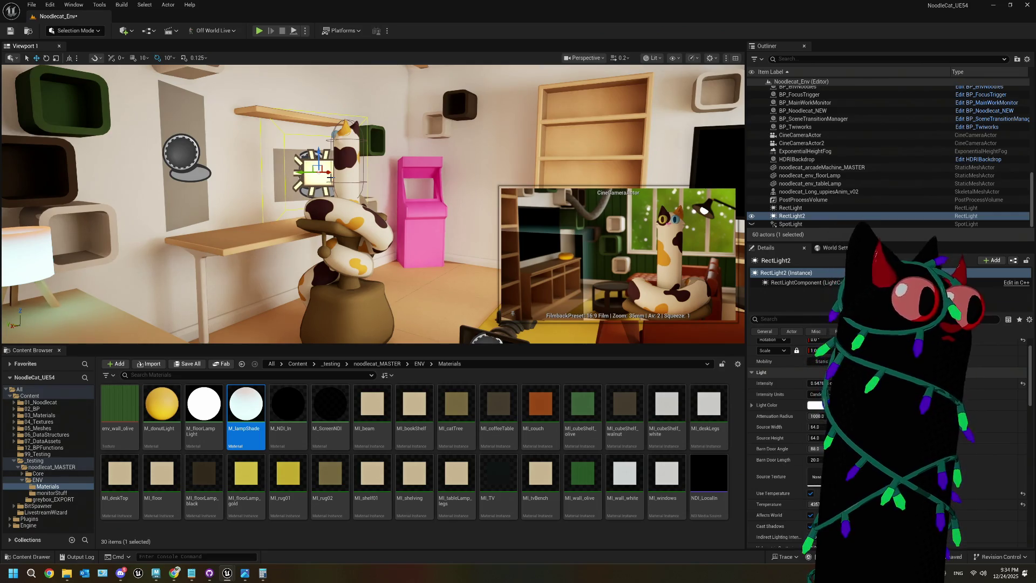
pyautogui.hotkey('ctrl', 'd')
pyautogui.moveTo(115, 78); pyautogui.dragTo(332, 206)
pyautogui.press('f')
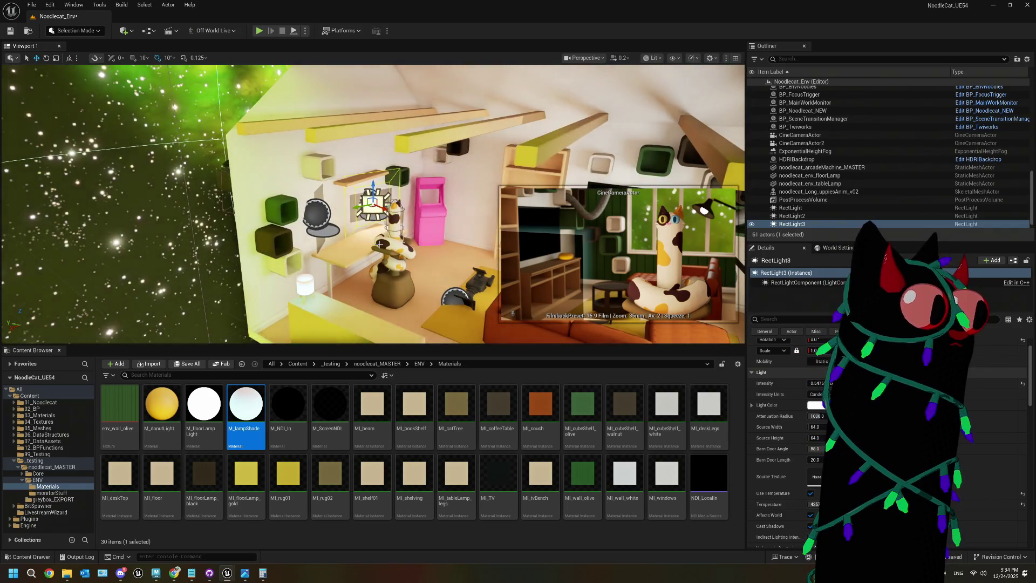
# - Rotate RectLight3 by 180 degrees from a view beneath the shelf
pyautogui.scroll(5, 378, 245)
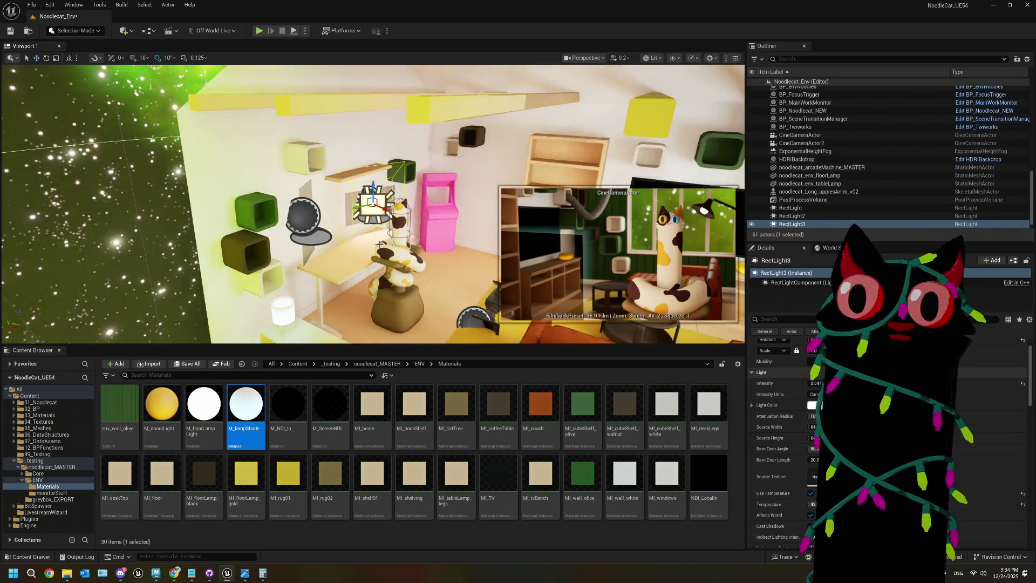
pyautogui.moveTo(362, 249); pyautogui.dragTo(351, 259)
pyautogui.scroll(-5, 361, 209)
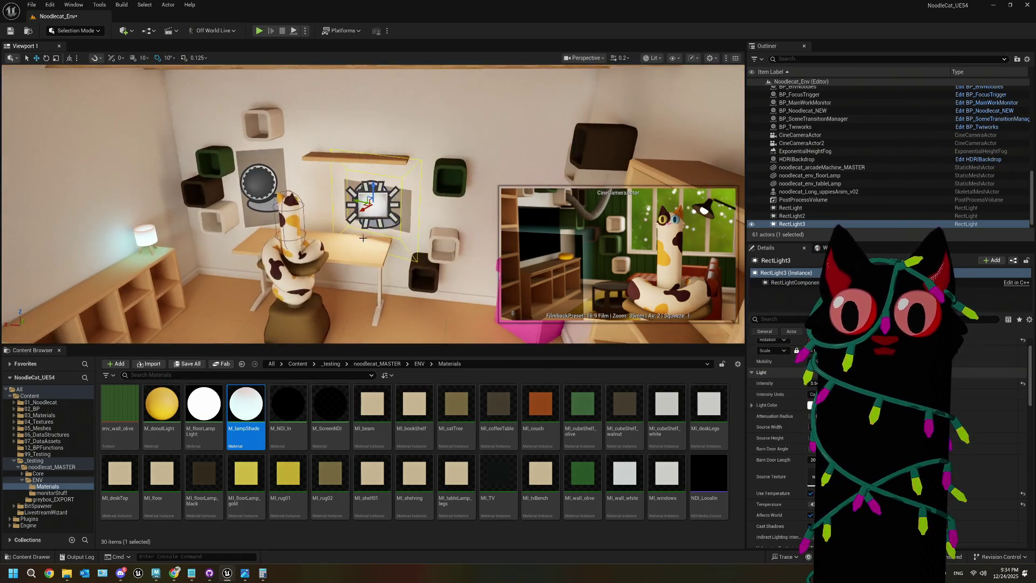
pyautogui.press('e')
pyautogui.moveTo(352, 209)
pyautogui.mouseDown()
pyautogui.moveTo(346, 200)
pyautogui.moveTo(206, 231)
pyautogui.moveTo(206, 242)
pyautogui.moveTo(256, 272)
pyautogui.moveTo(223, 240)
pyautogui.moveTo(218, 269)
pyautogui.moveTo(200, 214)
pyautogui.mouseUp()
# - Undo RectLight3's last move and delete the light
pyautogui.press('w')
pyautogui.hotkey('ctrl', 'z')
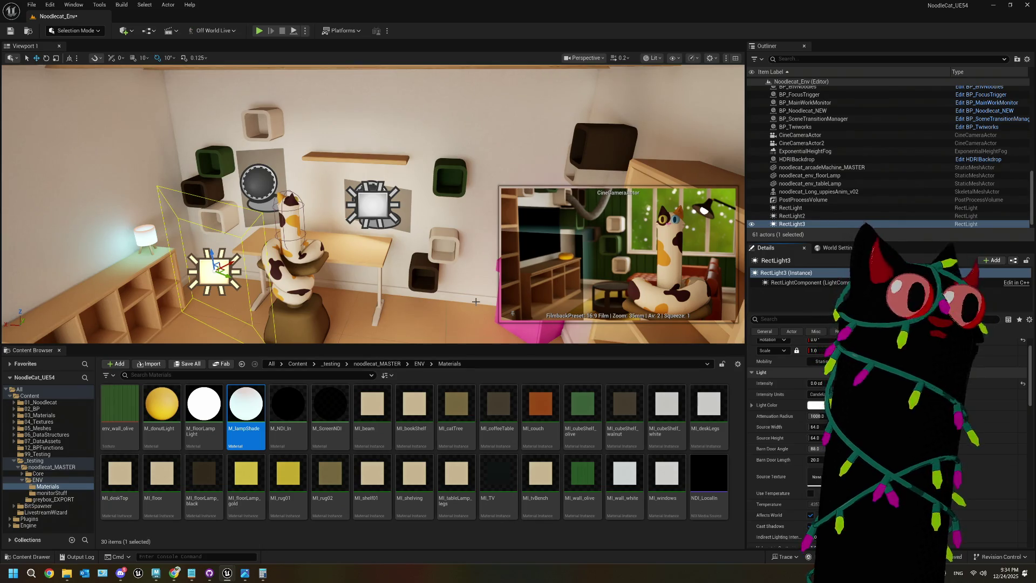
pyautogui.press('Delete')
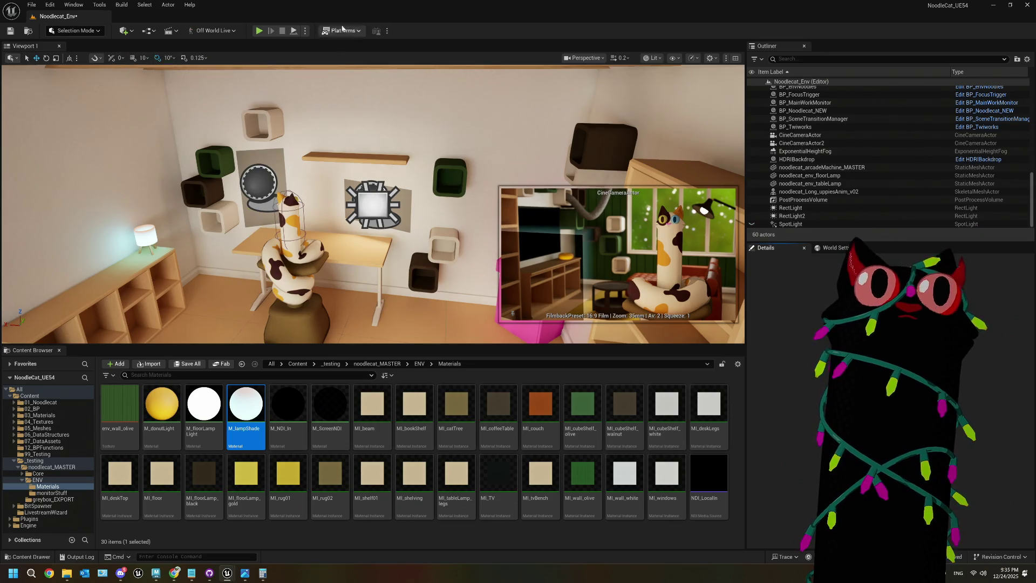
# - Add a Point Light to the level from Quick Add > Lights and focus on it
pyautogui.click(123, 31)
pyautogui.moveTo(201, 110)
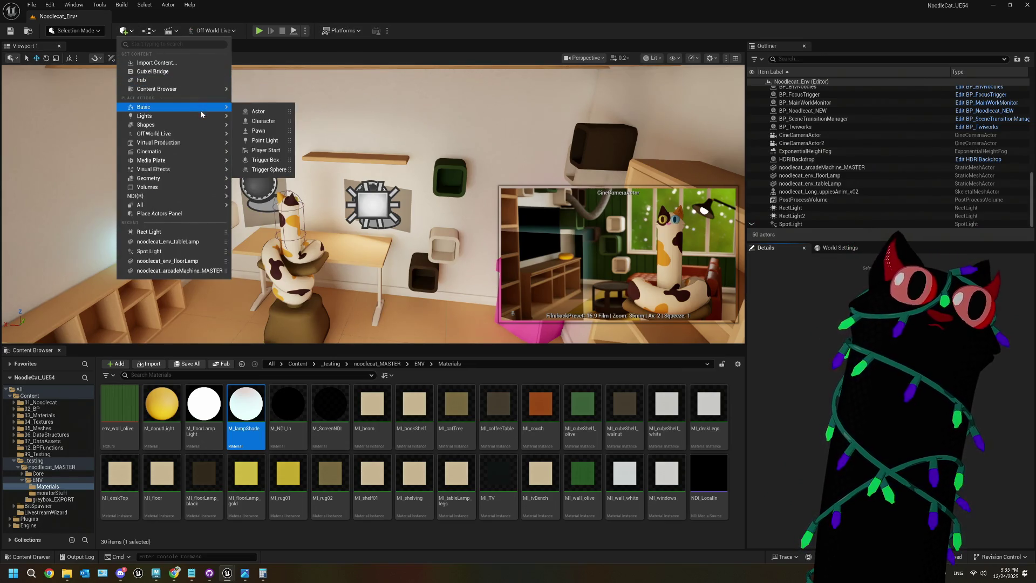
pyautogui.click(259, 130)
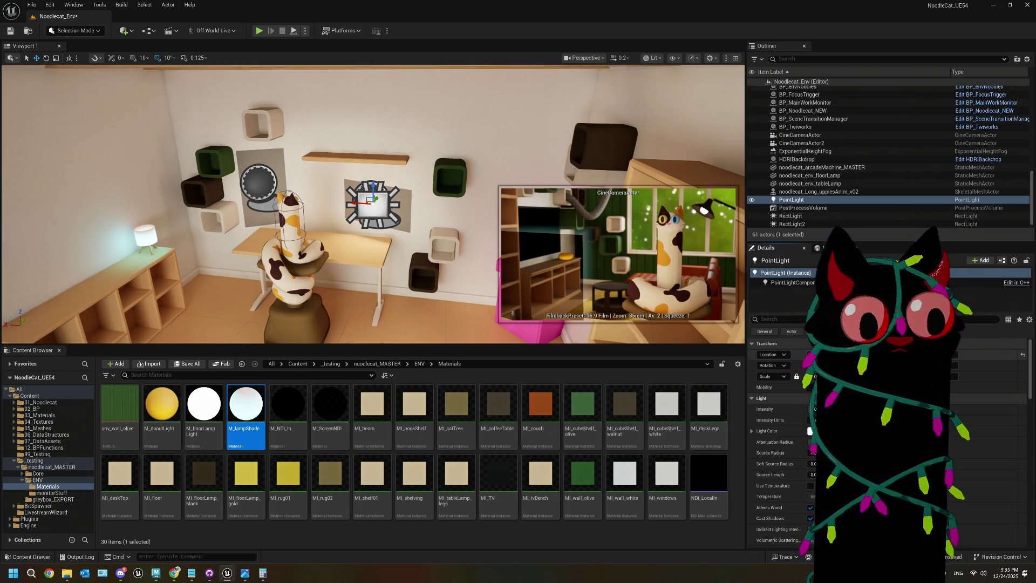
pyautogui.click(934, 354)
pyautogui.press('f')
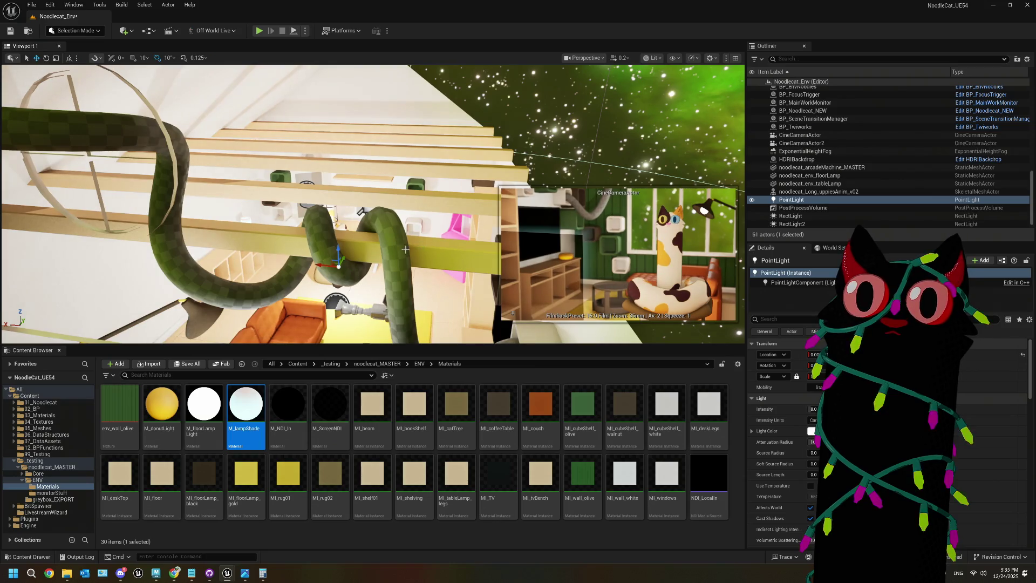
pyautogui.scroll(-5, 350, 268)
pyautogui.scroll(4, 309, 279)
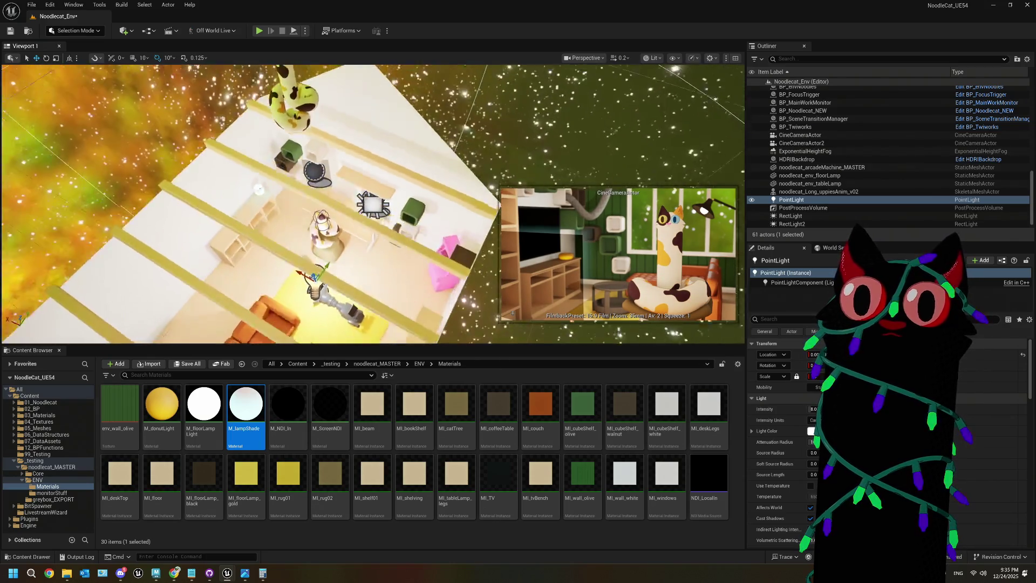
# - Move the point light across the room and raise it above the left shelves
pyautogui.moveTo(301, 253); pyautogui.dragTo(279, 230)
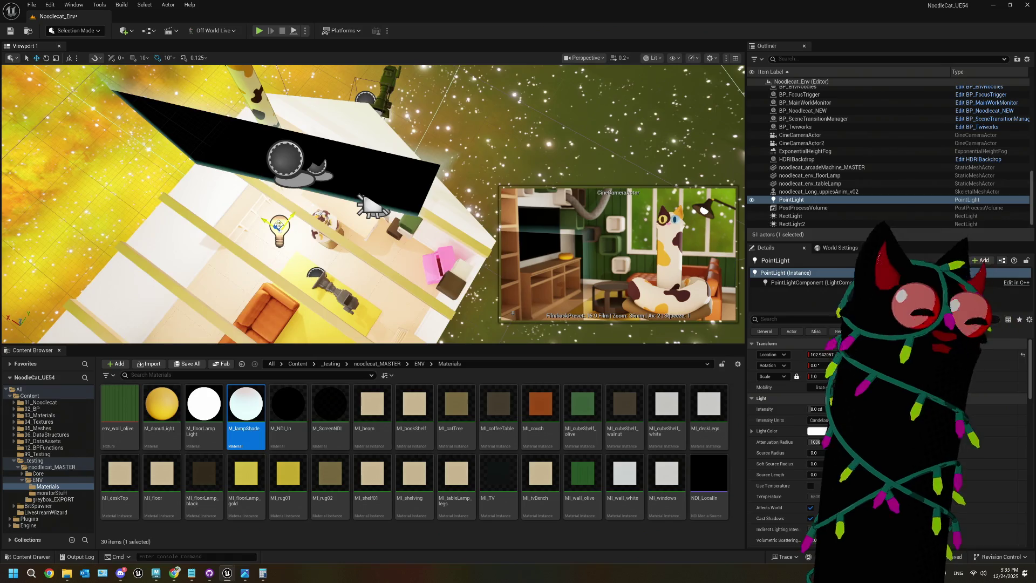
pyautogui.press('f')
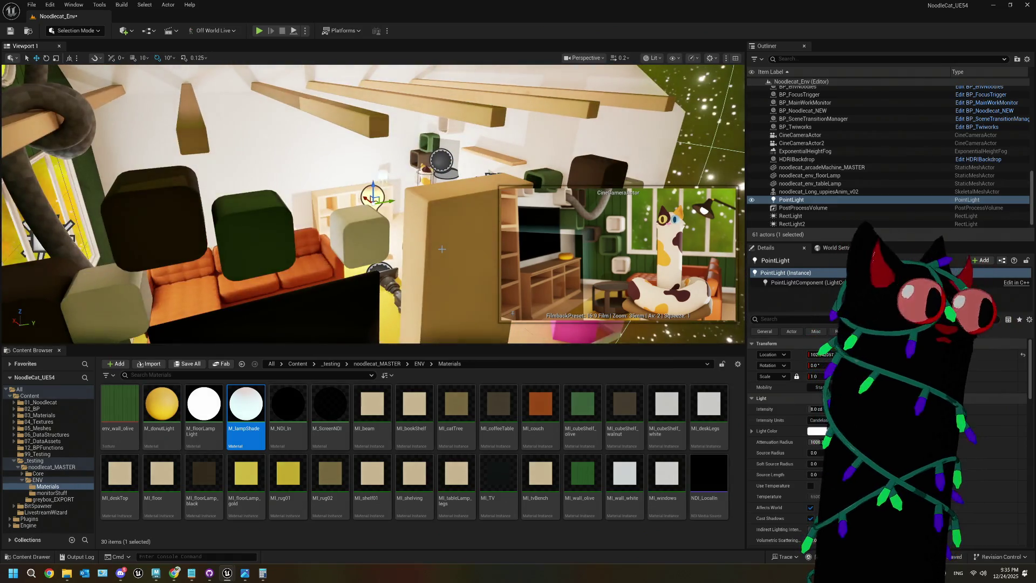
pyautogui.scroll(5, 438, 249)
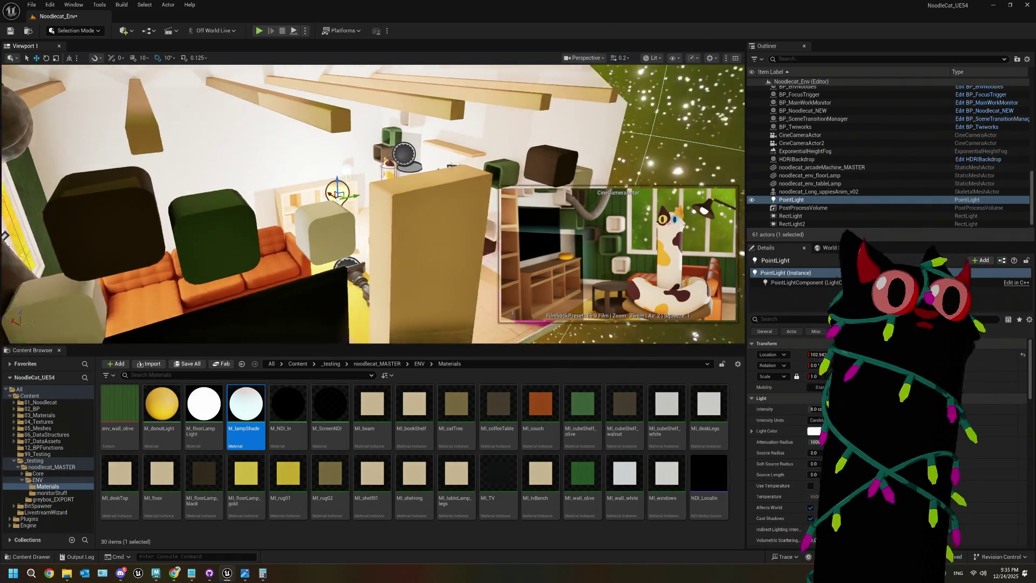
pyautogui.scroll(5, 437, 249)
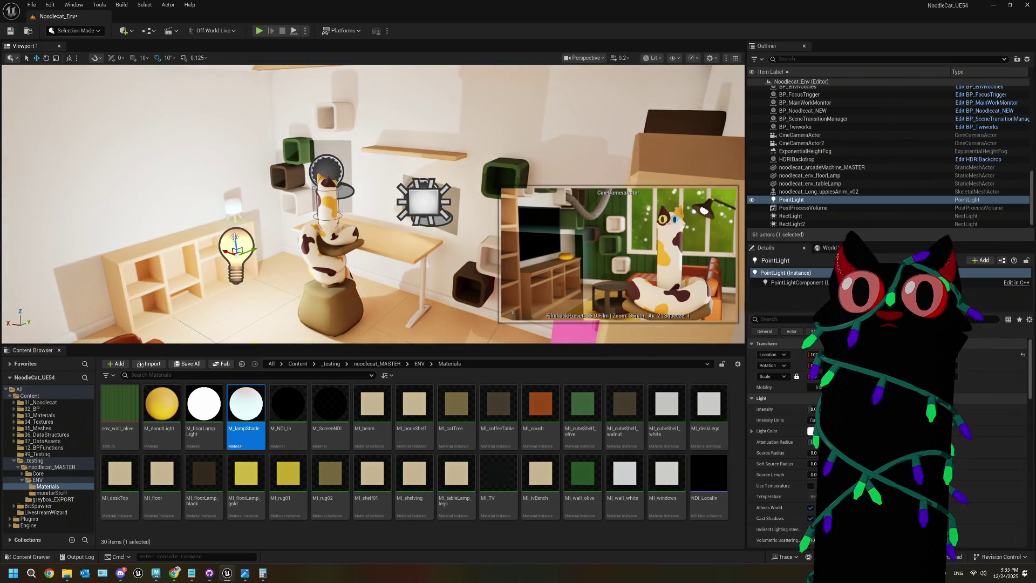
pyautogui.moveTo(234, 235); pyautogui.dragTo(241, 175)
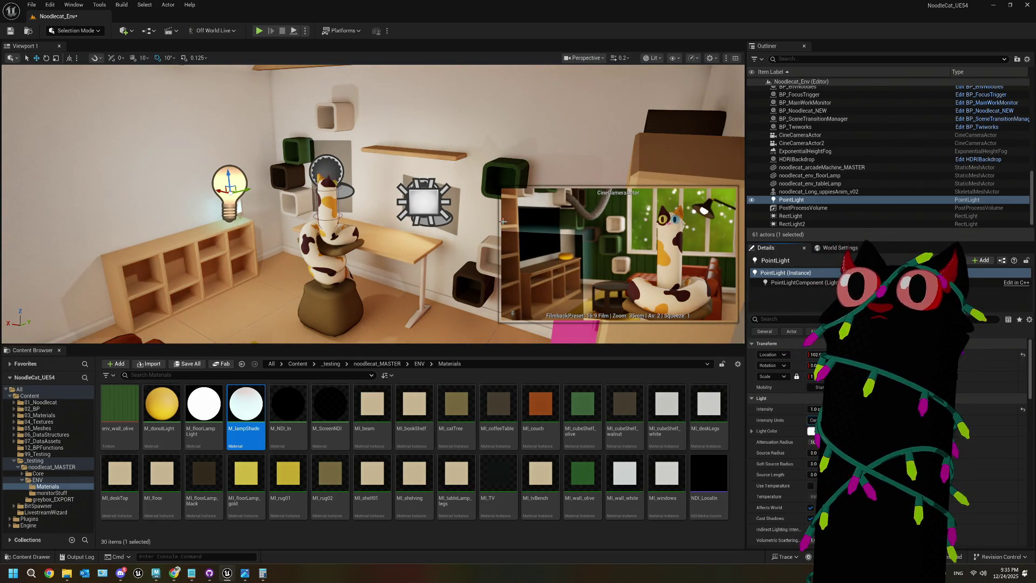
# - Restore the layout to two side-by-side viewports
pyautogui.click(581, 59)
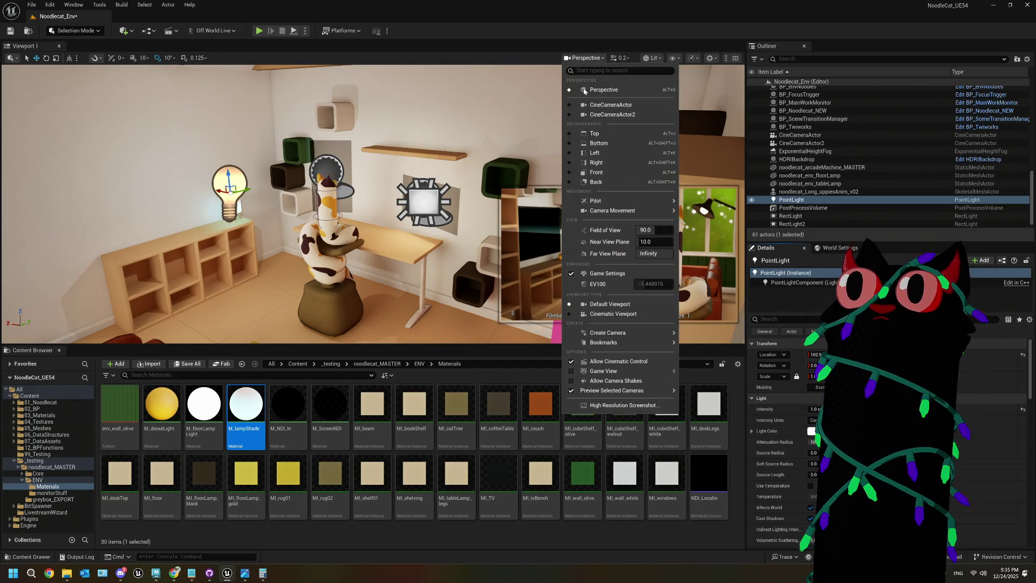
pyautogui.press('Escape')
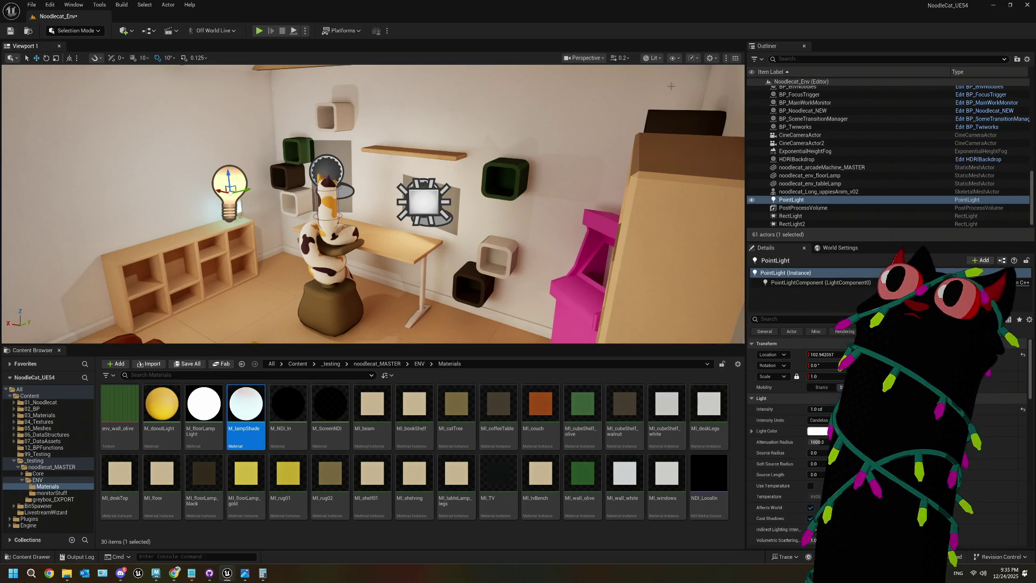
pyautogui.click(735, 58)
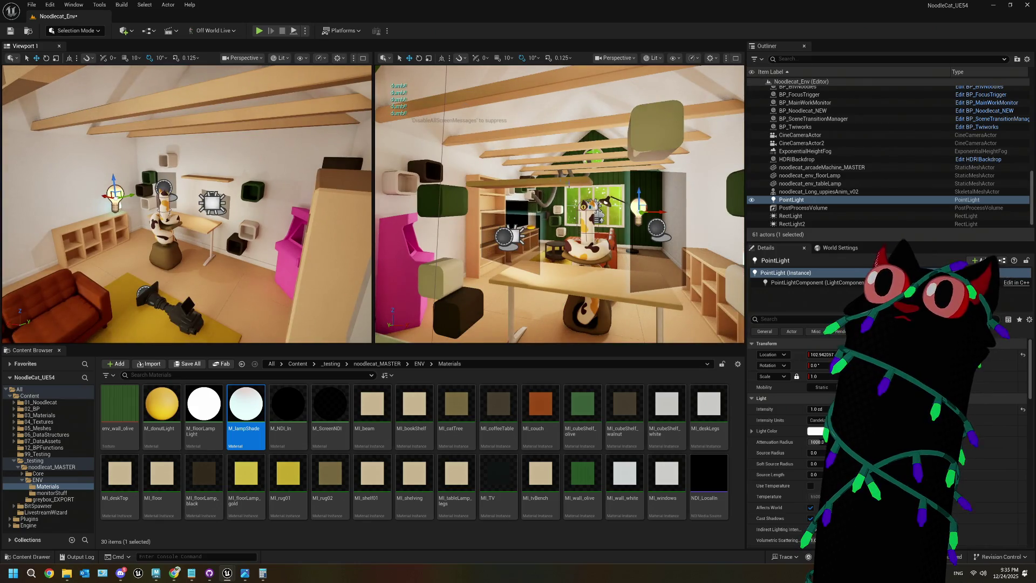
# - Pilot the CineCameraActor in the right viewport
pyautogui.click(598, 216)
pyautogui.click(616, 57)
pyautogui.click(639, 106)
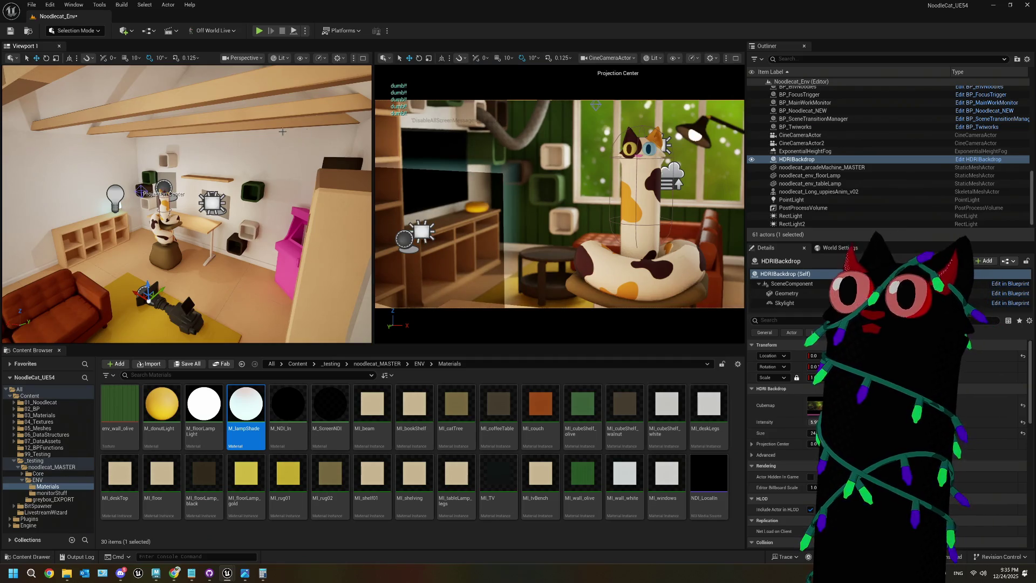
# - Reselect the point light and focus the left viewport on it from above
pyautogui.click(116, 193)
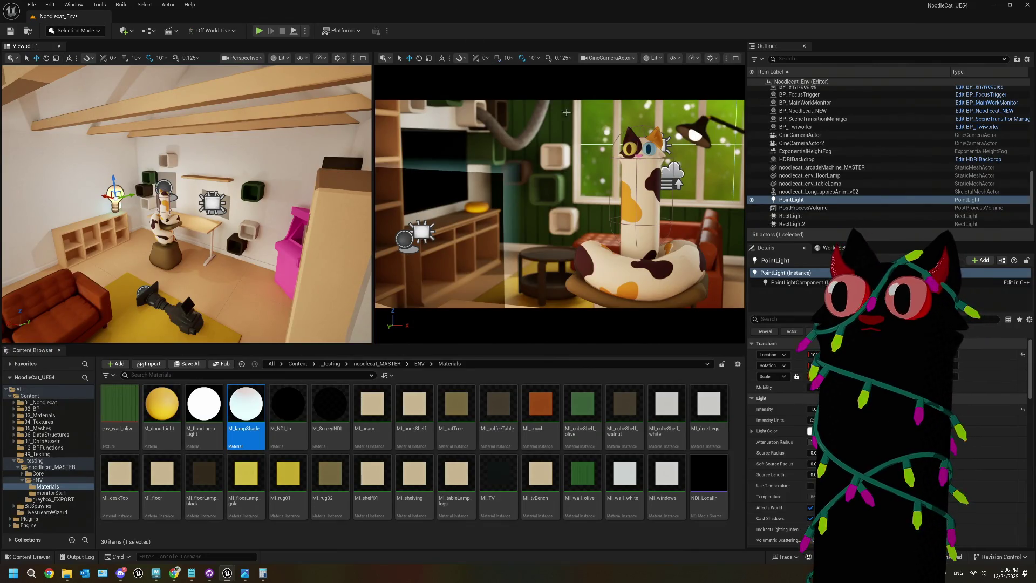
pyautogui.click(598, 125)
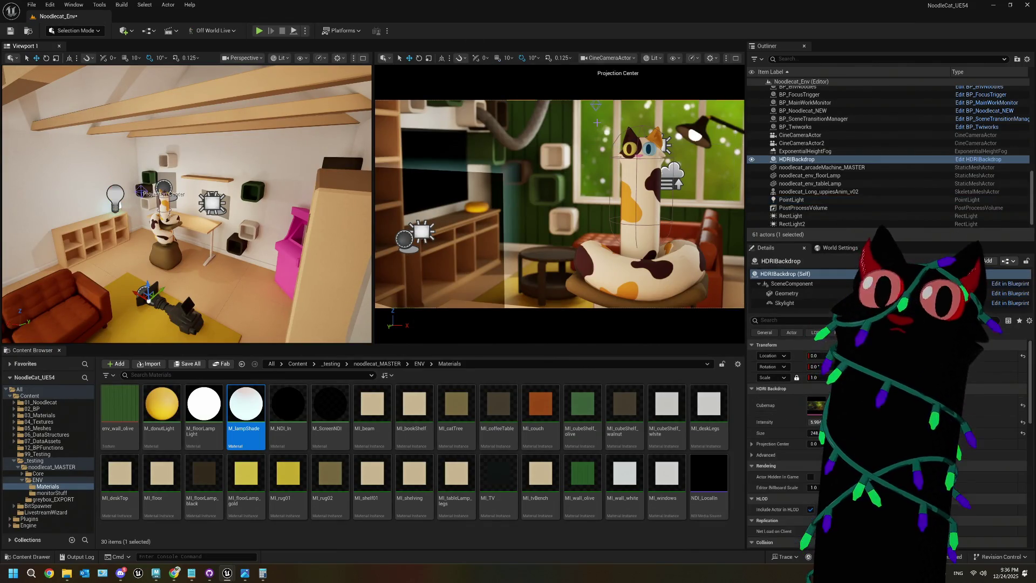
pyautogui.click(115, 194)
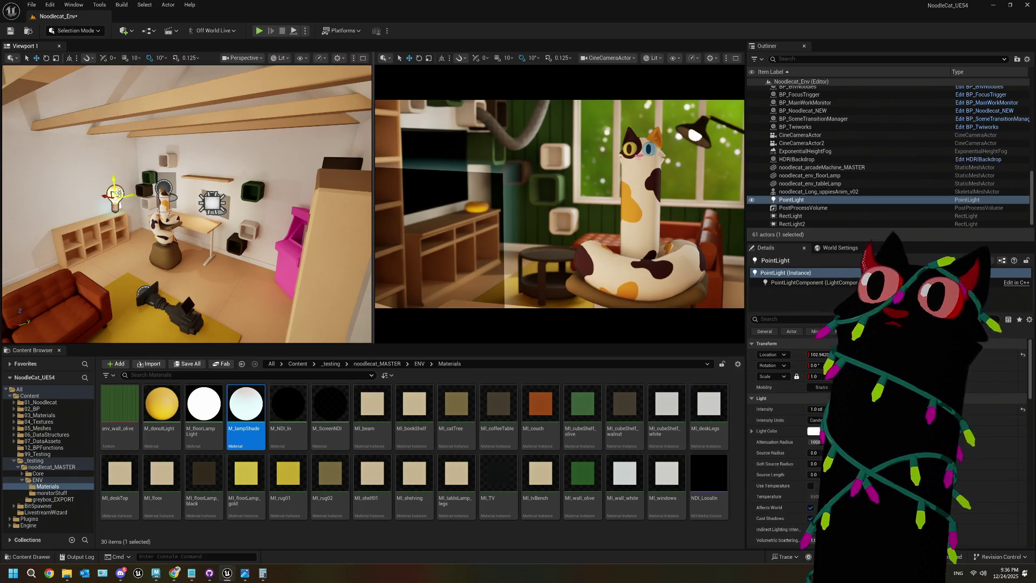
pyautogui.moveTo(150, 221); pyautogui.dragTo(160, 228)
pyautogui.press('f')
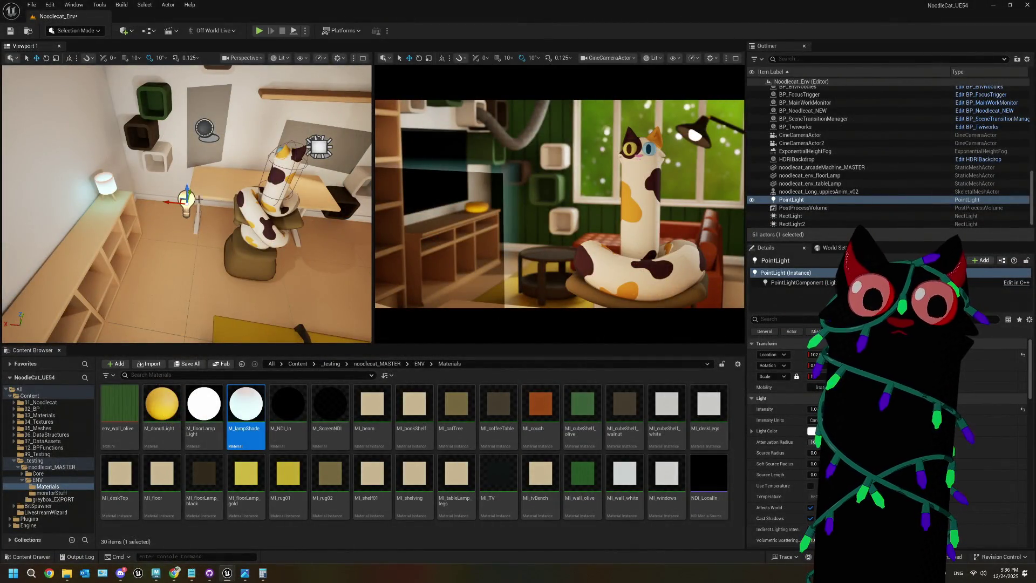
pyautogui.moveTo(198, 198)
pyautogui.mouseDown()
pyautogui.moveTo(180, 199)
pyautogui.moveTo(189, 180)
pyautogui.moveTo(214, 209)
pyautogui.moveTo(212, 172)
pyautogui.moveTo(215, 197)
pyautogui.moveTo(245, 181)
pyautogui.mouseUp()
pyautogui.click(282, 138)
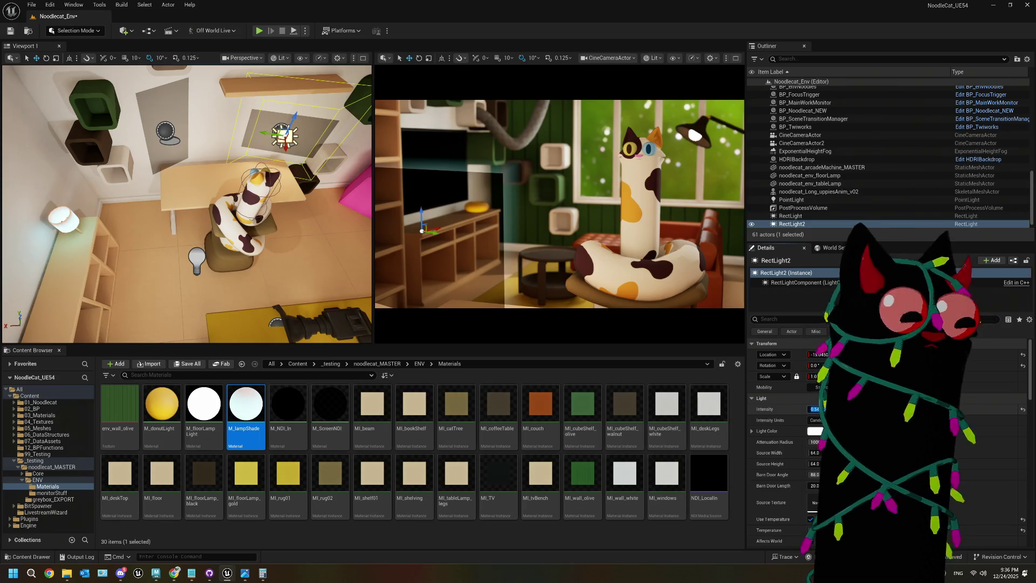
# - Set RectLight2's intensity to 0.5 cd and maximize the cine camera viewport
pyautogui.write('1')
pyautogui.press('Return')
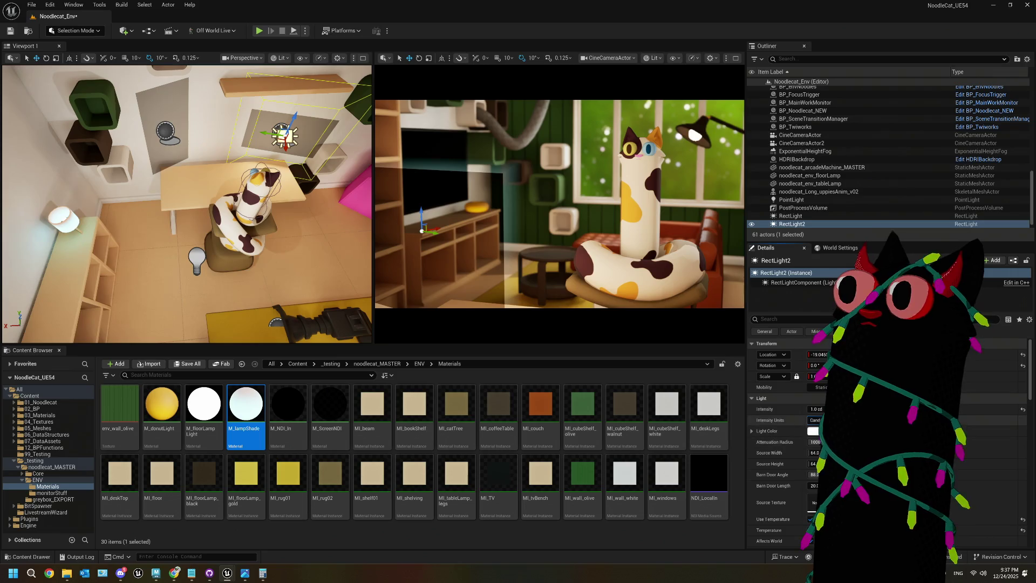
pyautogui.moveTo(818, 409)
pyautogui.mouseDown()
pyautogui.moveTo(842, 409)
pyautogui.moveTo(817, 409)
pyautogui.mouseUp()
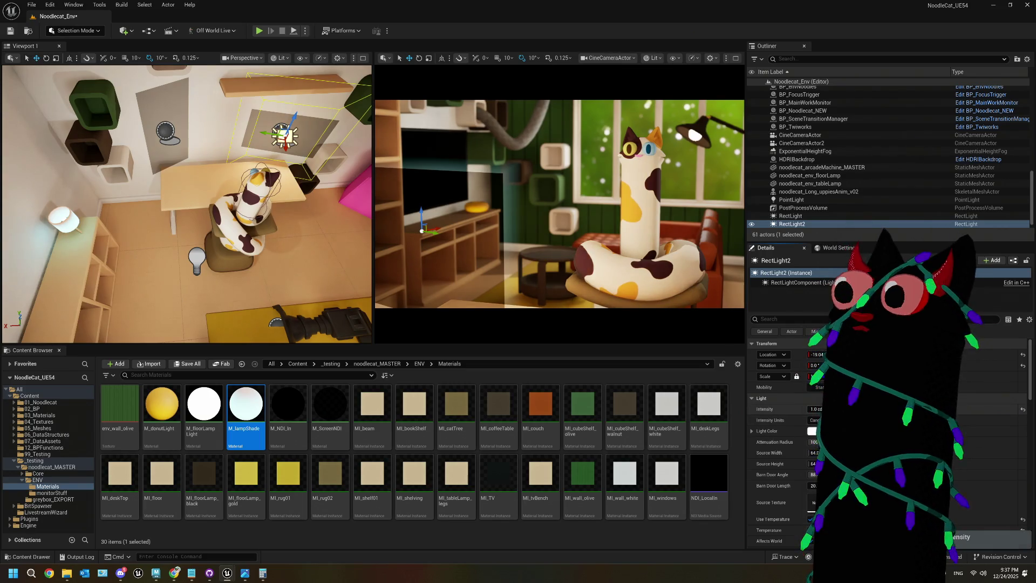
pyautogui.write('0.5')
pyautogui.press('Return')
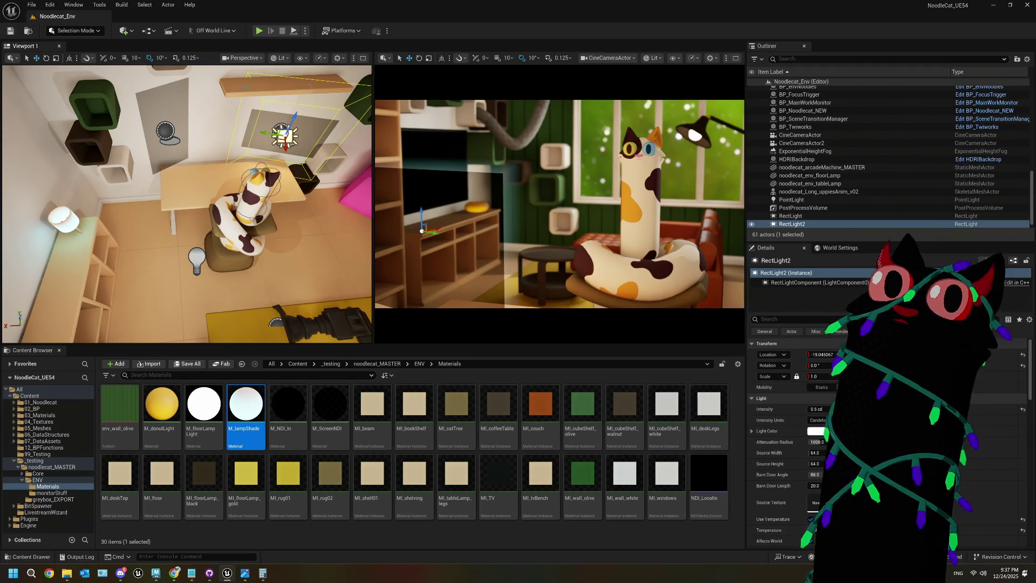
pyautogui.click(736, 58)
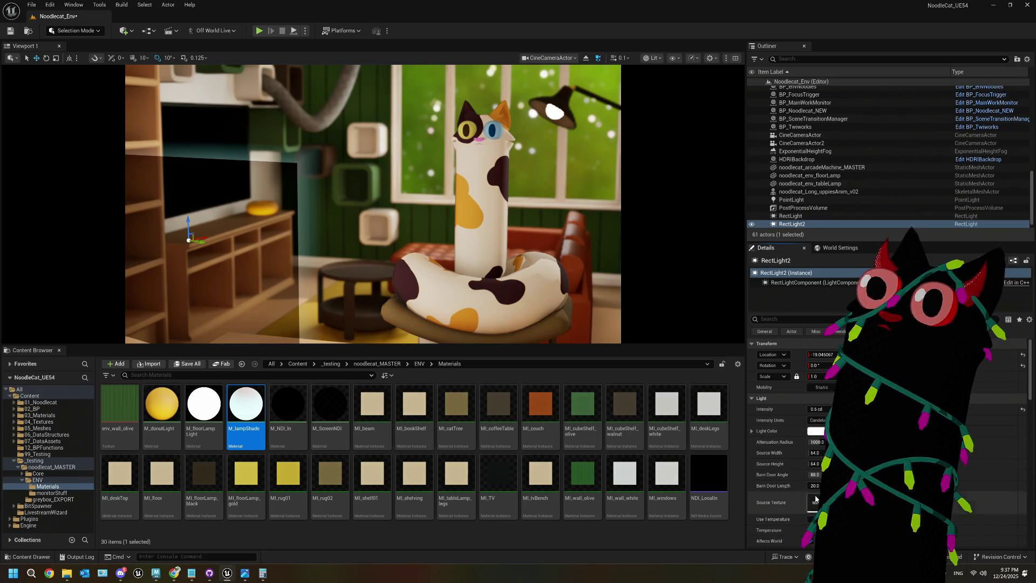
# - Cancel RectLight2's light colour change, save the level, and switch the viewport to Perspective
pyautogui.click(816, 431)
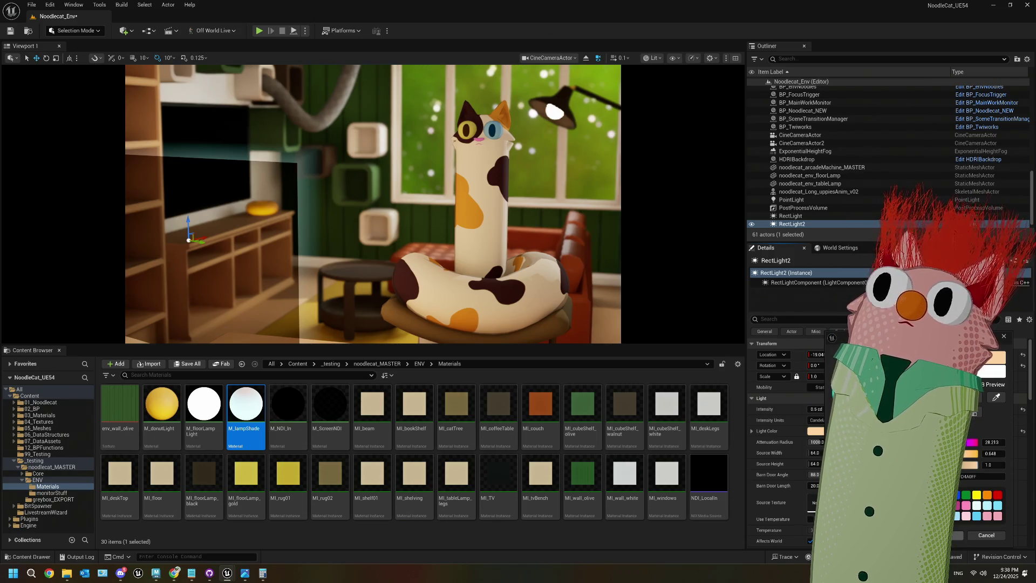
pyautogui.click(986, 535)
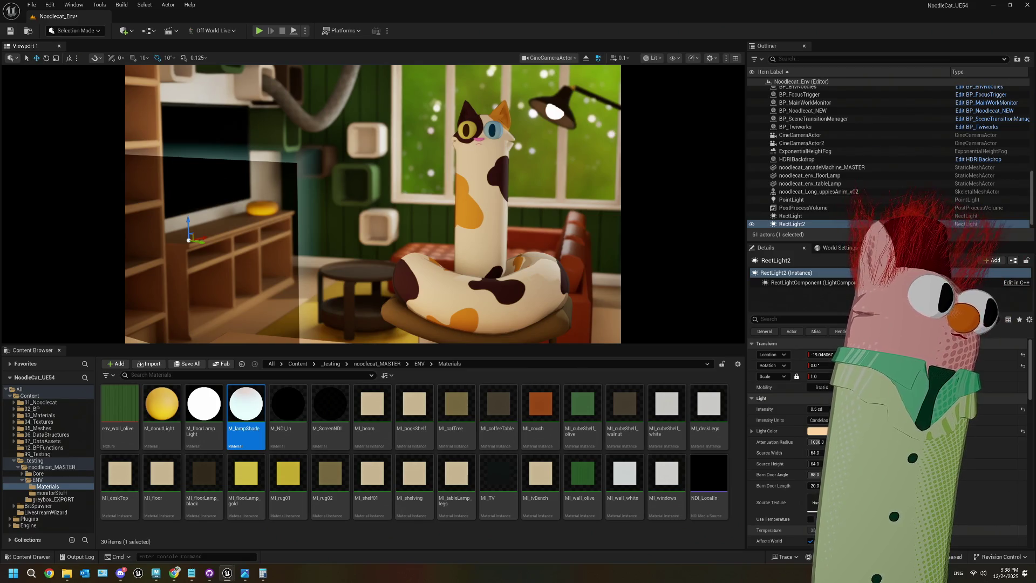
pyautogui.hotkey('ctrl', 's')
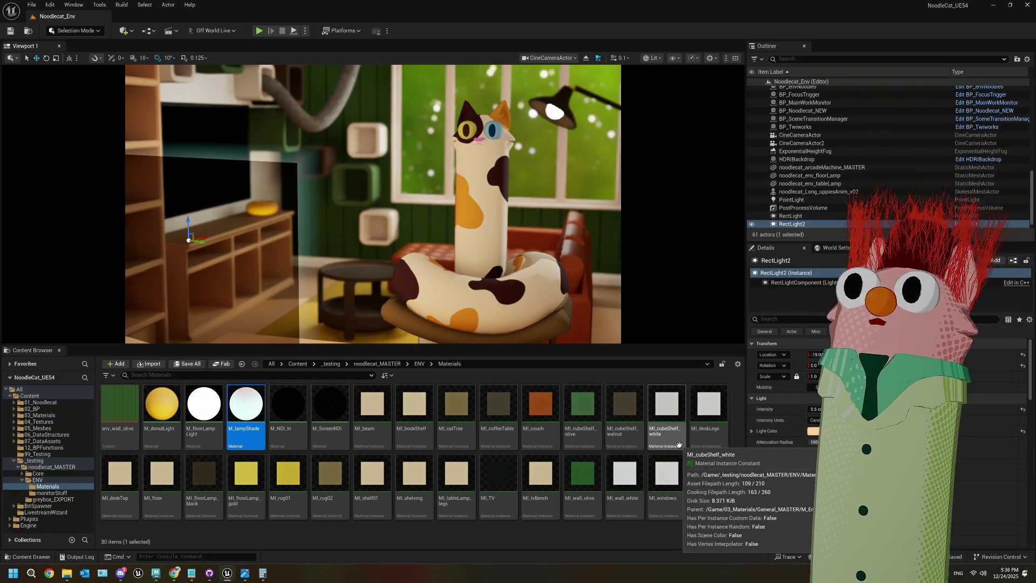
pyautogui.click(562, 58)
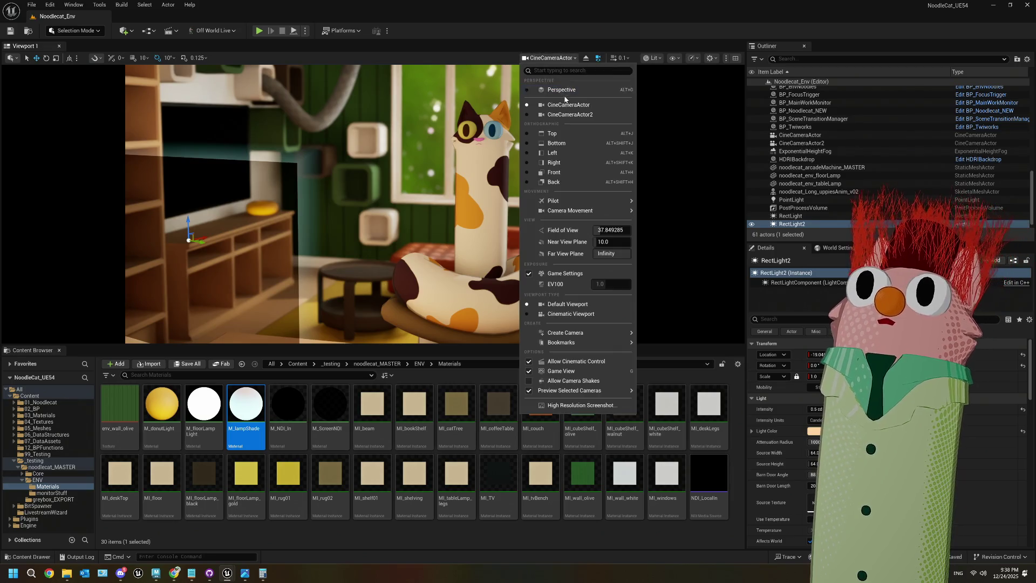
pyautogui.click(567, 99)
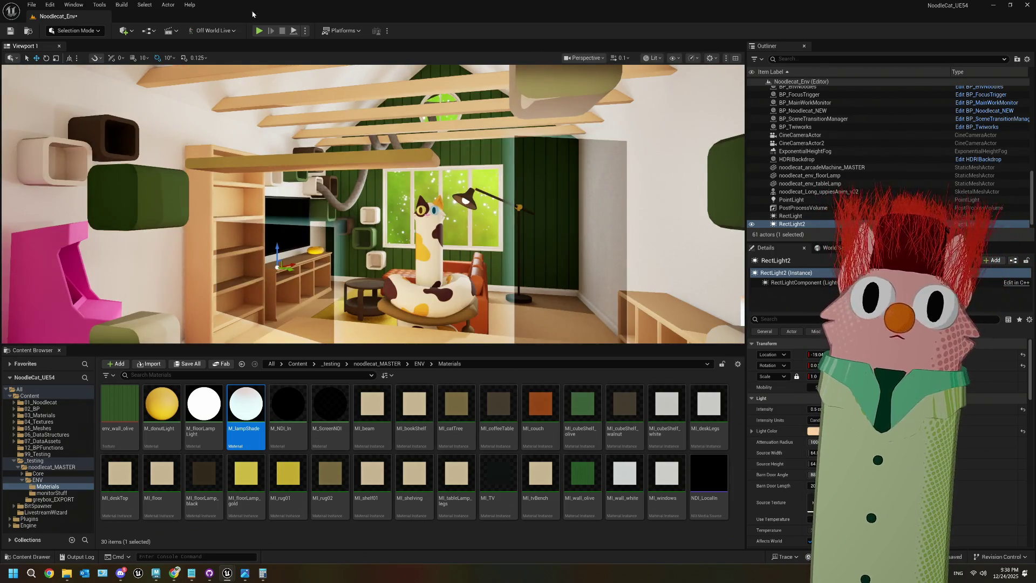
pyautogui.click(457, 214)
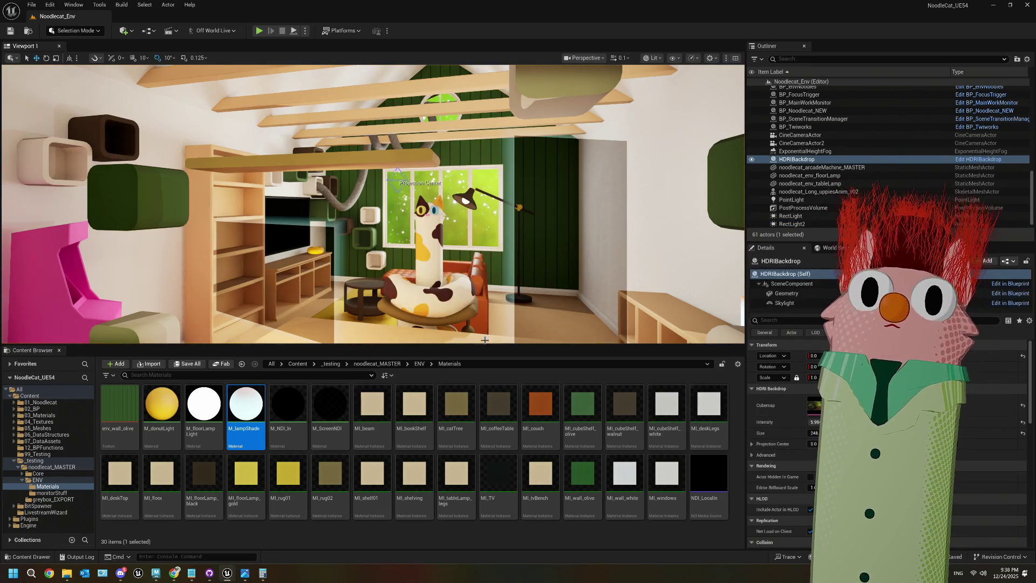
pyautogui.hotkey('alt', 'p')
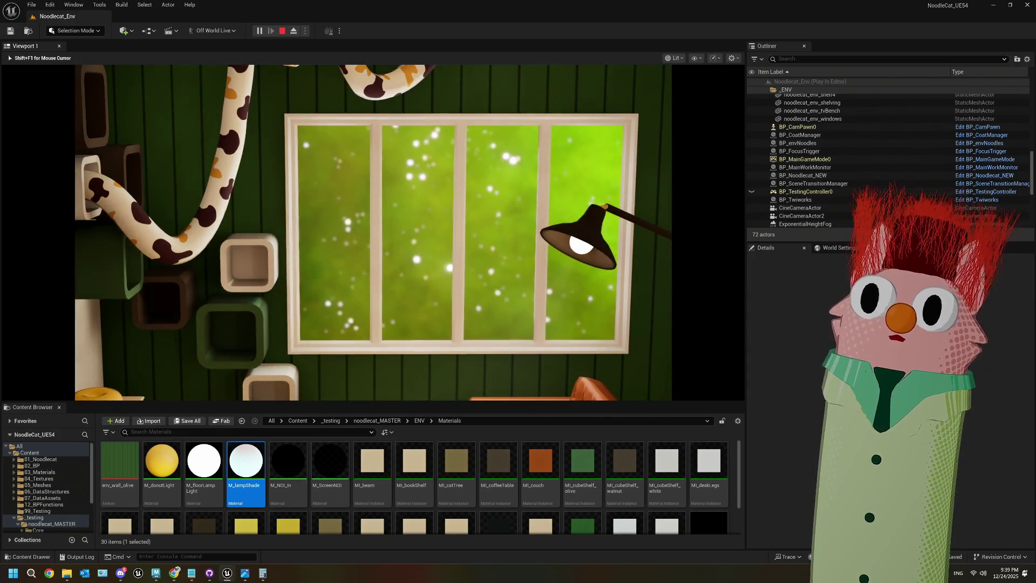
pyautogui.press('Escape')
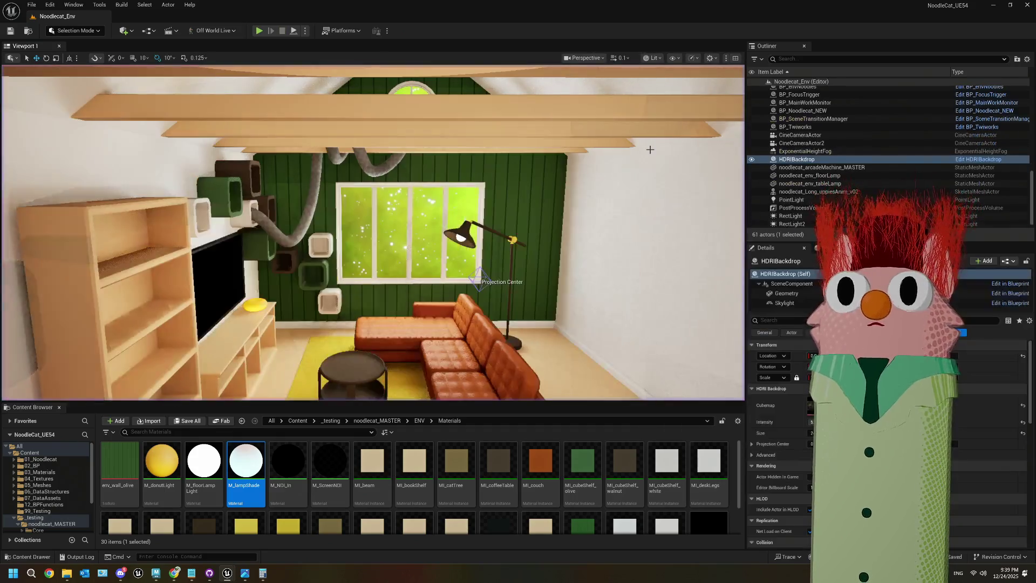
pyautogui.click(581, 61)
# - View the scene through the CineCameraActor
pyautogui.moveTo(597, 114)
pyautogui.click(724, 116)
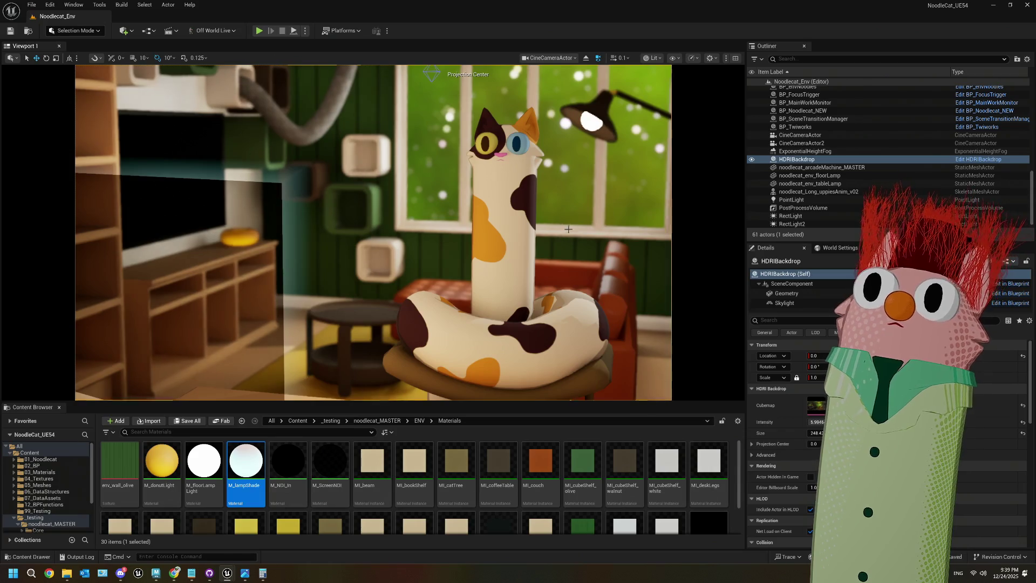
pyautogui.scroll(-1, 767, 208)
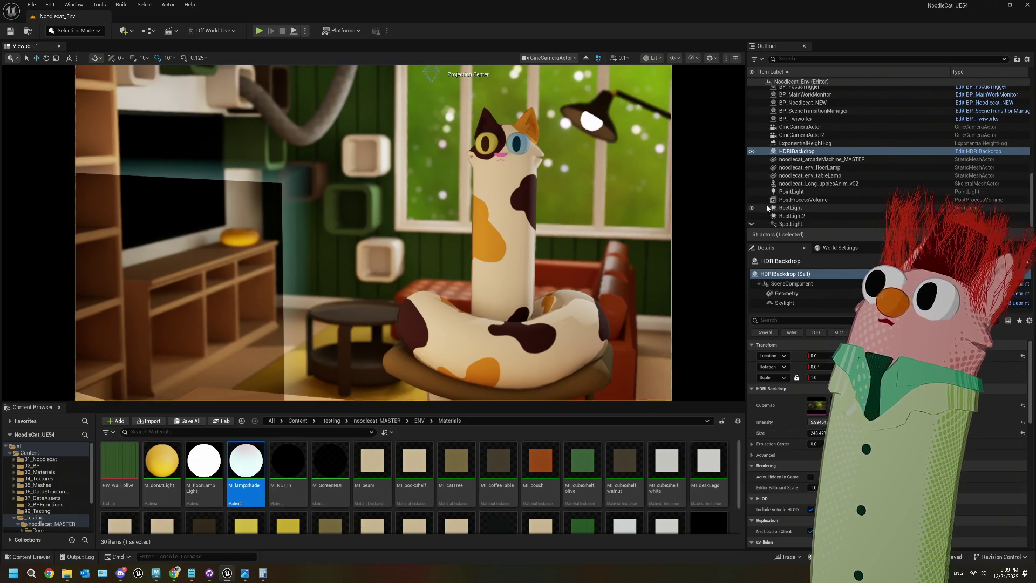
# - Toggle the RectLight's visibility to compare, then set its intensity to 4.0
pyautogui.click(752, 208)
pyautogui.click(753, 209)
pyautogui.click(753, 209)
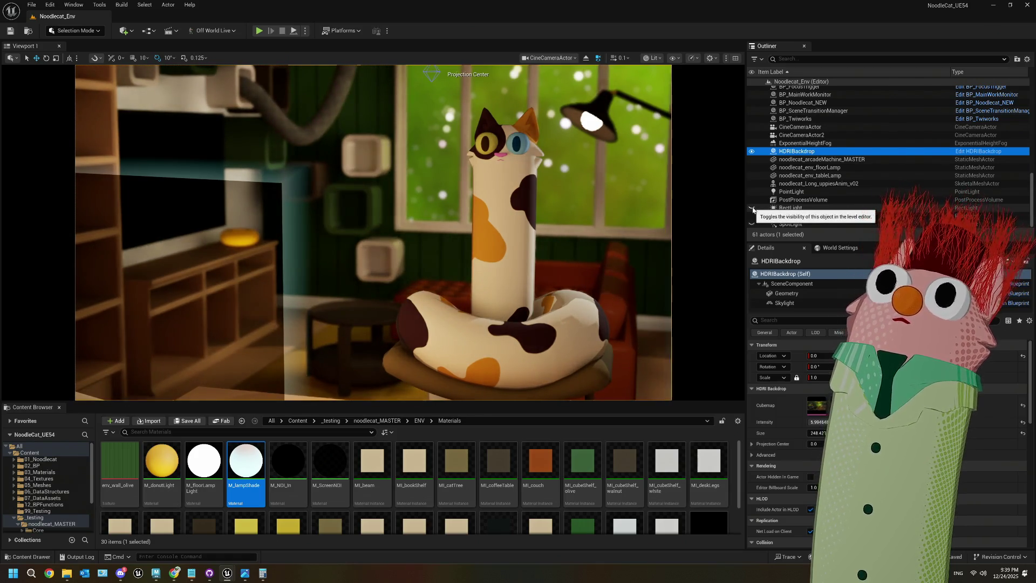
pyautogui.click(753, 210)
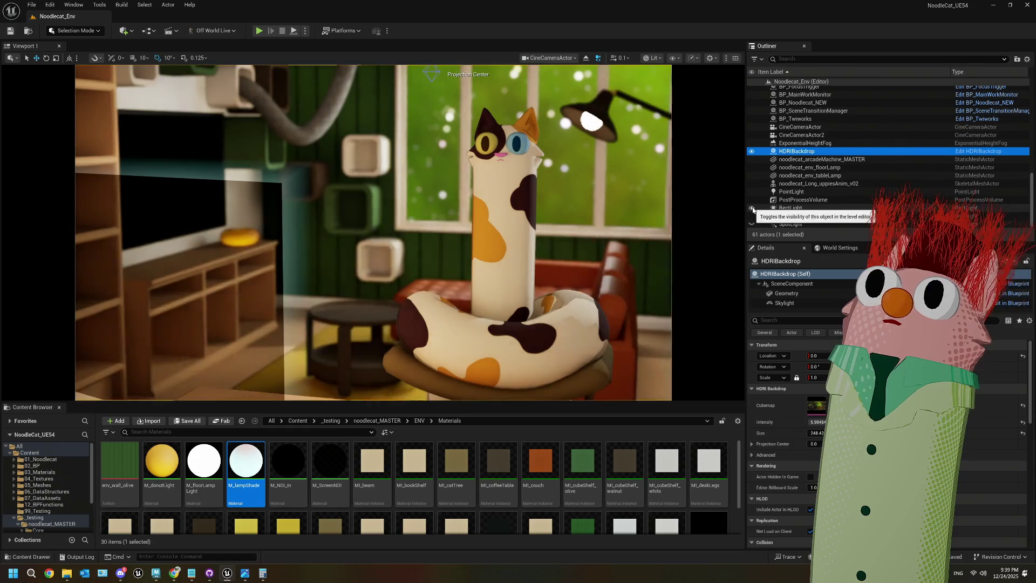
pyautogui.click(789, 208)
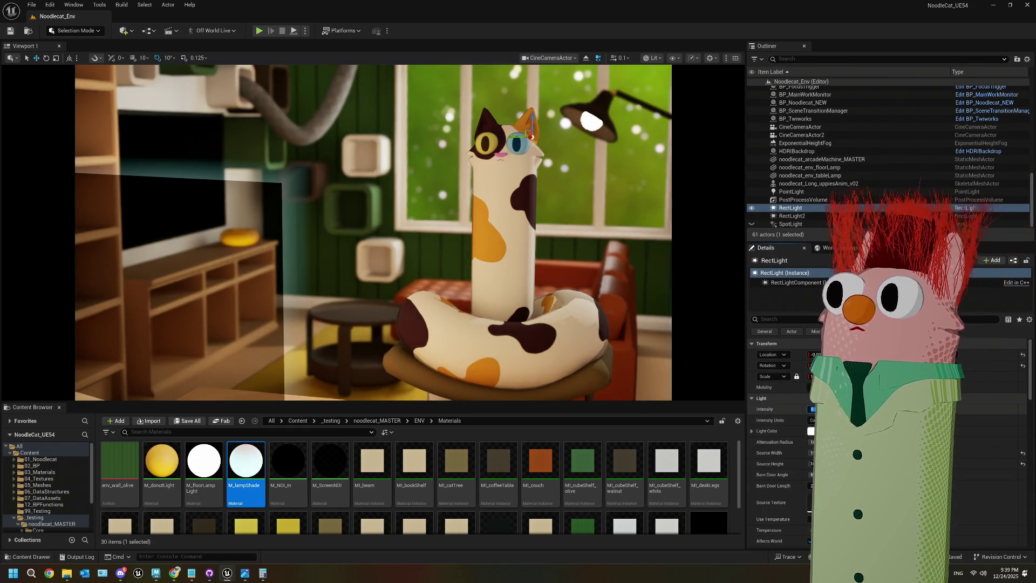
pyautogui.press('Return')
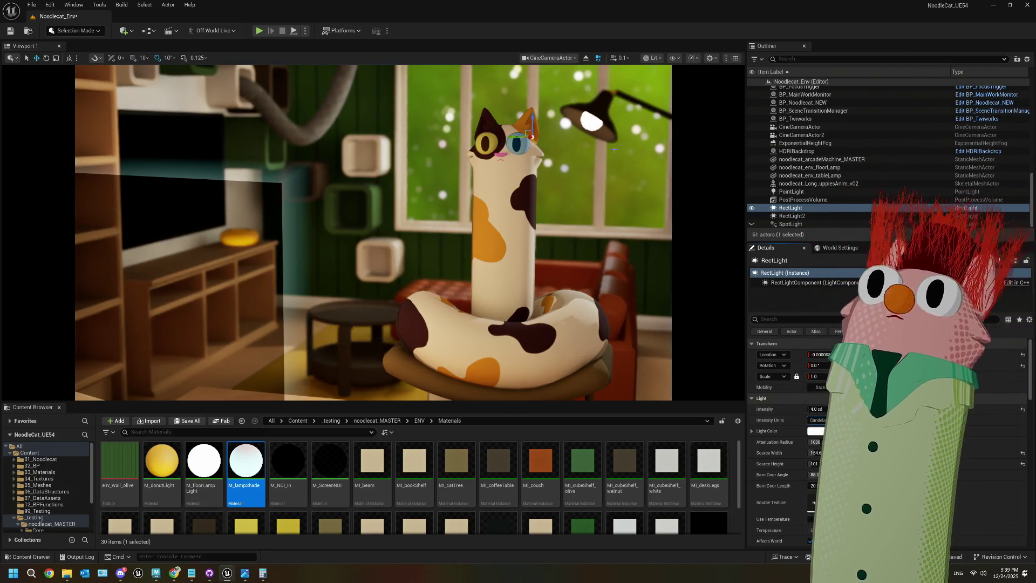
pyautogui.click(564, 169)
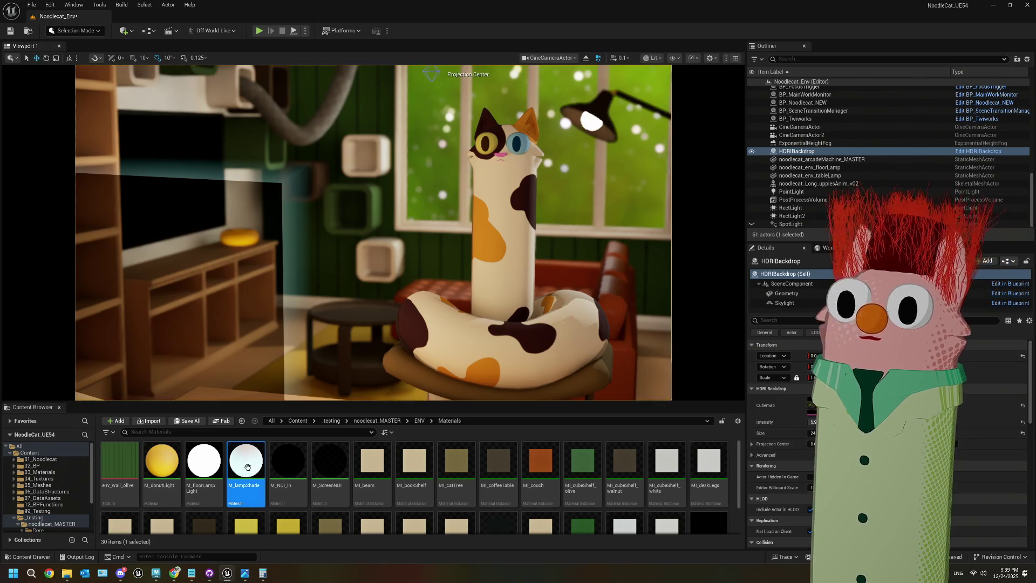
# - Open M_floorLampLight and set its Brightness default value to 500
pyautogui.doubleClick(204, 462)
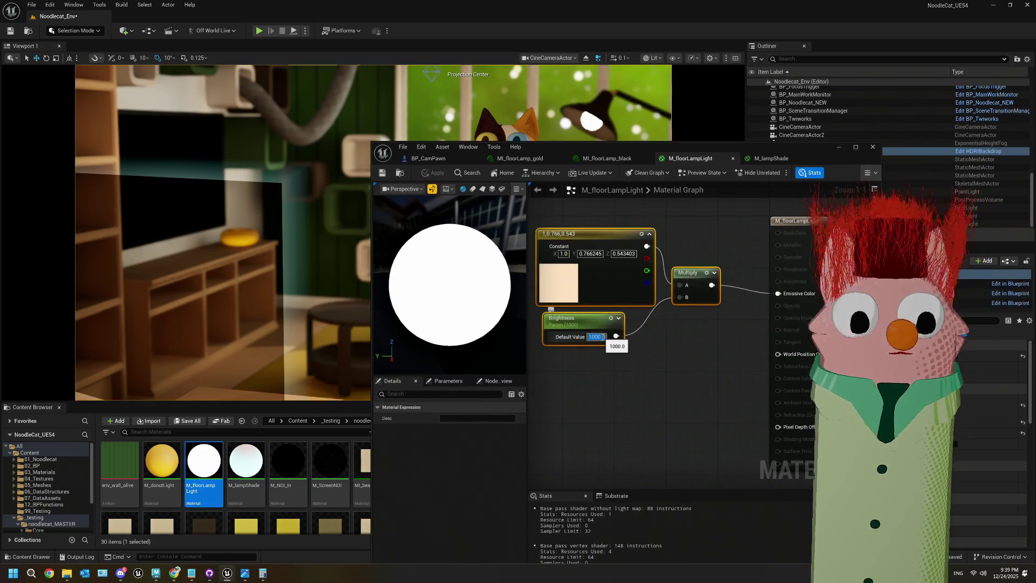
pyautogui.click(596, 337)
pyautogui.write('500')
pyautogui.press('Return')
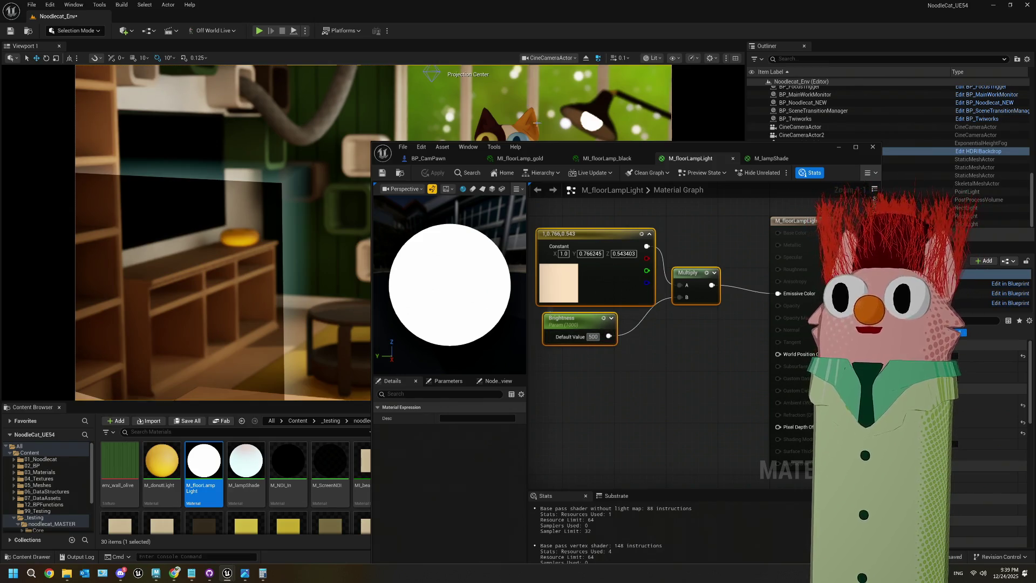
pyautogui.moveTo(388, 161); pyautogui.dragTo(607, 183)
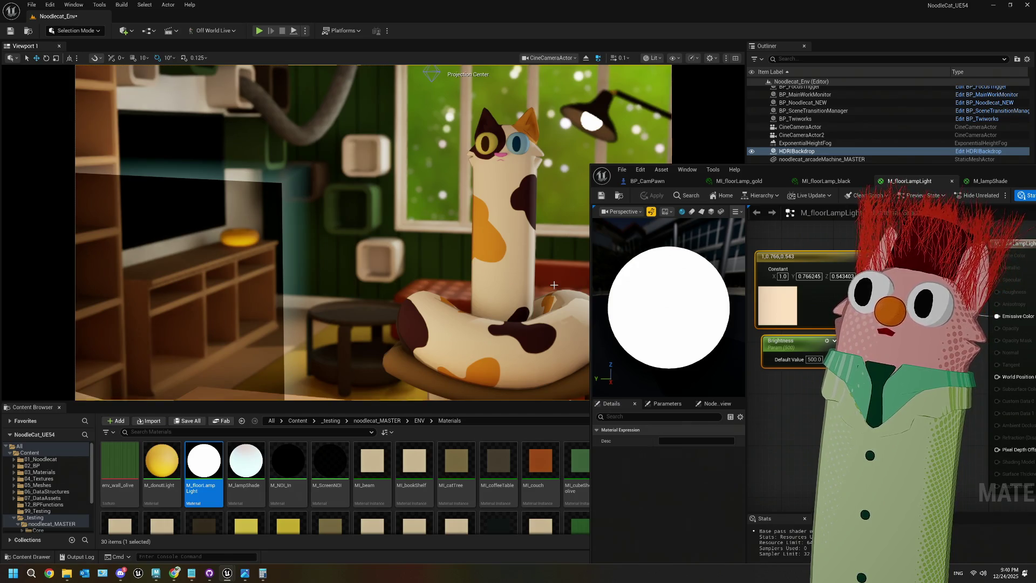
# - Lower Brightness to 100, save the material and minimize the Material Editor
pyautogui.click(813, 360)
pyautogui.press('BackSpace')
pyautogui.write('100')
pyautogui.click(601, 196)
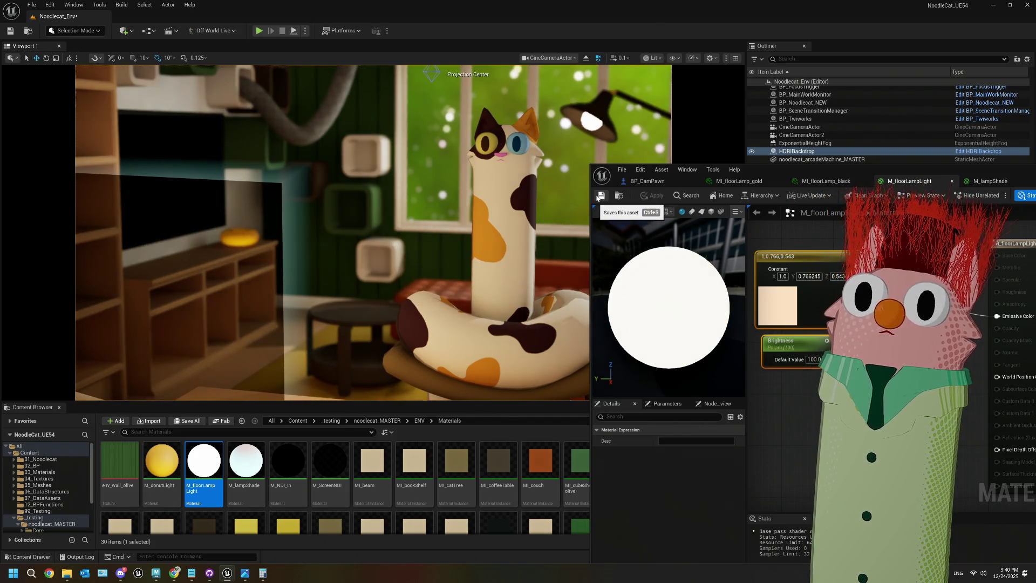
pyautogui.moveTo(1031, 172); pyautogui.dragTo(628, 234)
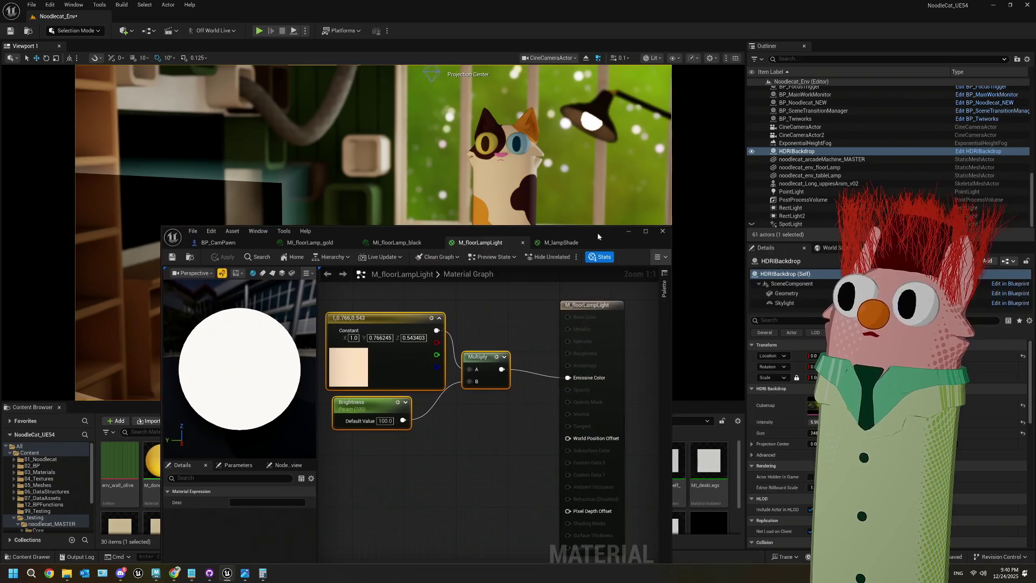
pyautogui.click(629, 232)
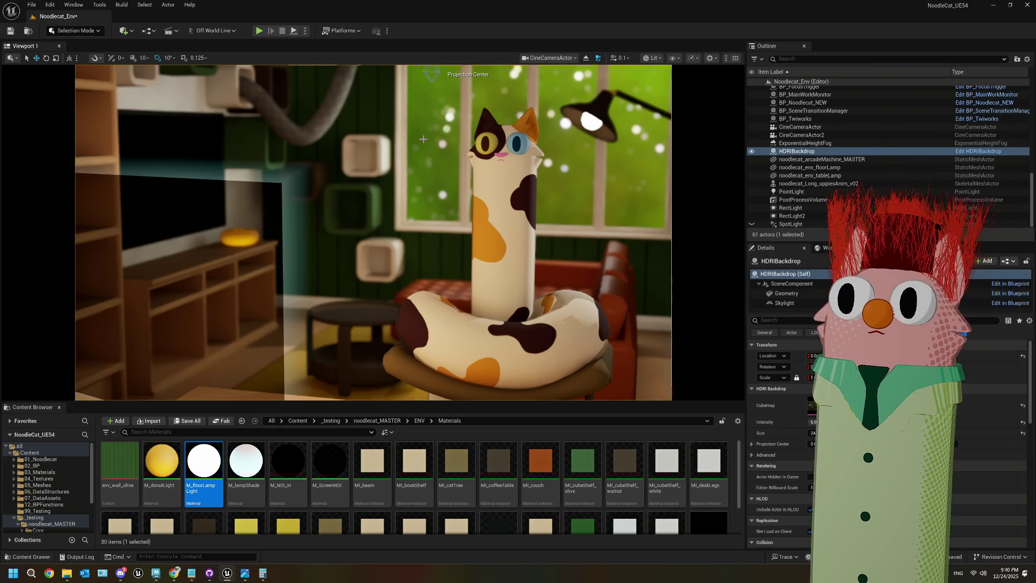
pyautogui.press('Escape')
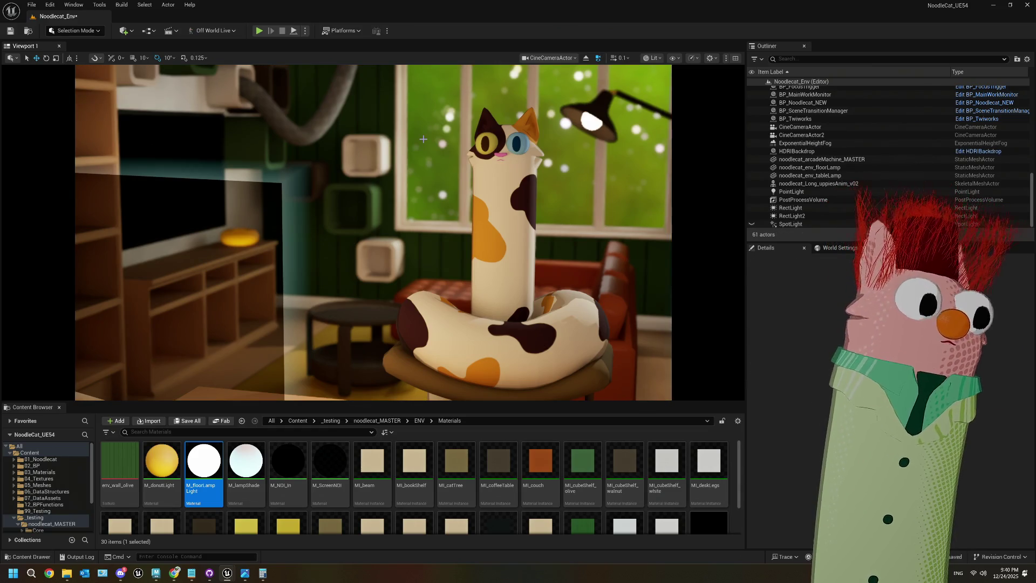
# - Save the level and view the scene in Lighting Only mode
pyautogui.hotkey('ctrl', 's')
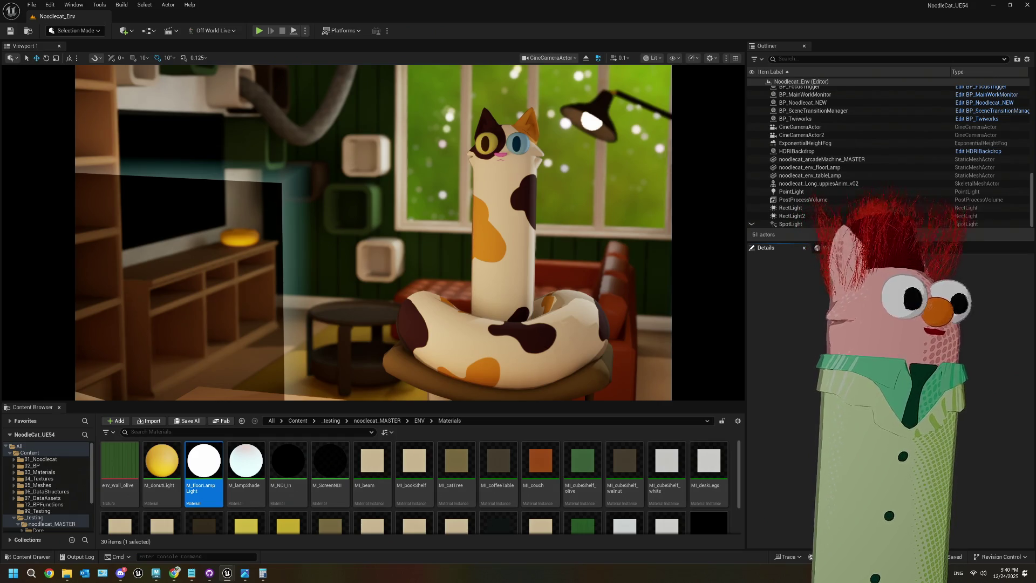
pyautogui.click(651, 58)
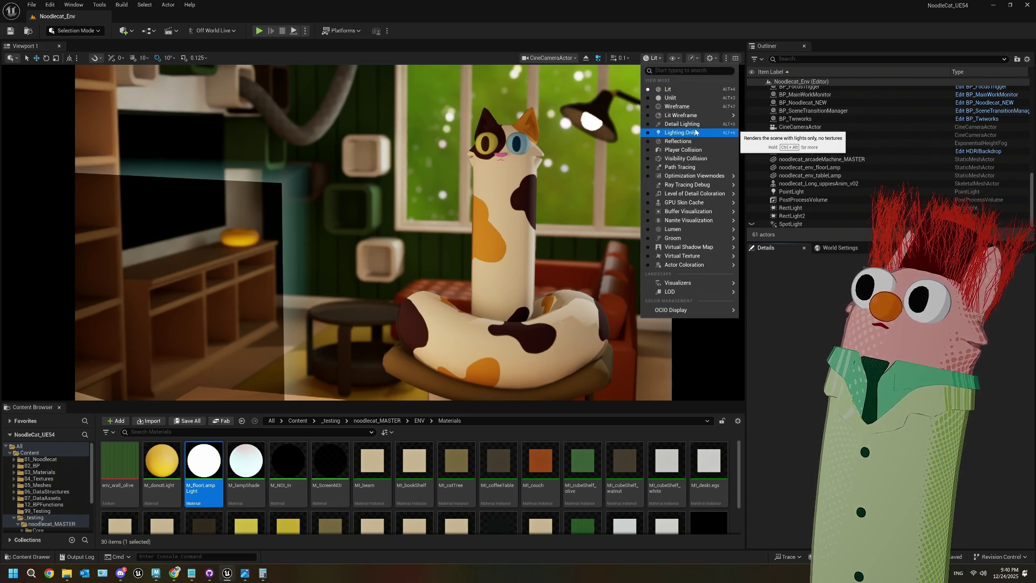
pyautogui.click(695, 132)
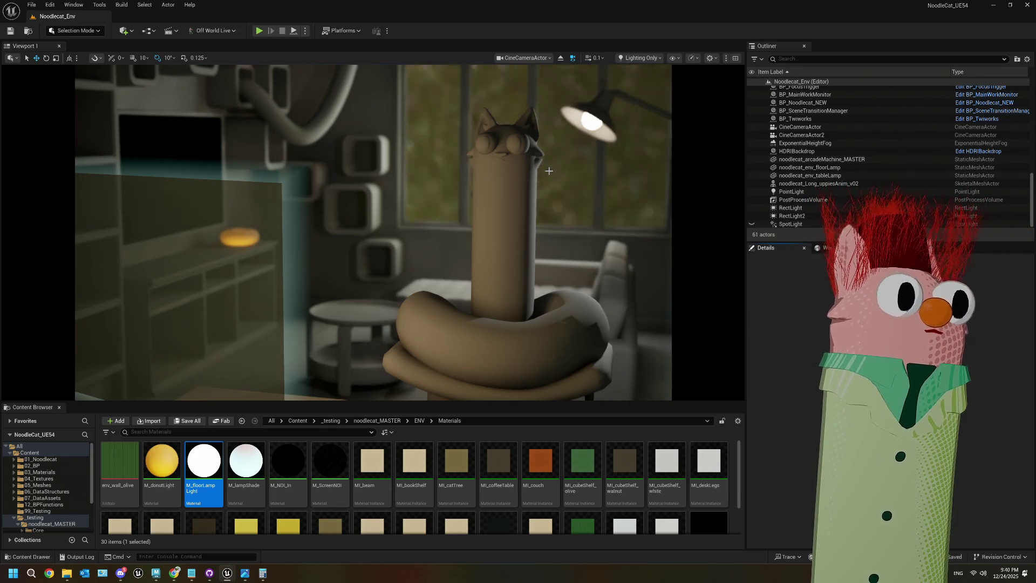
# - Switch to Detail Lighting view and enlarge the Content Browser
pyautogui.click(640, 57)
pyautogui.moveTo(696, 189)
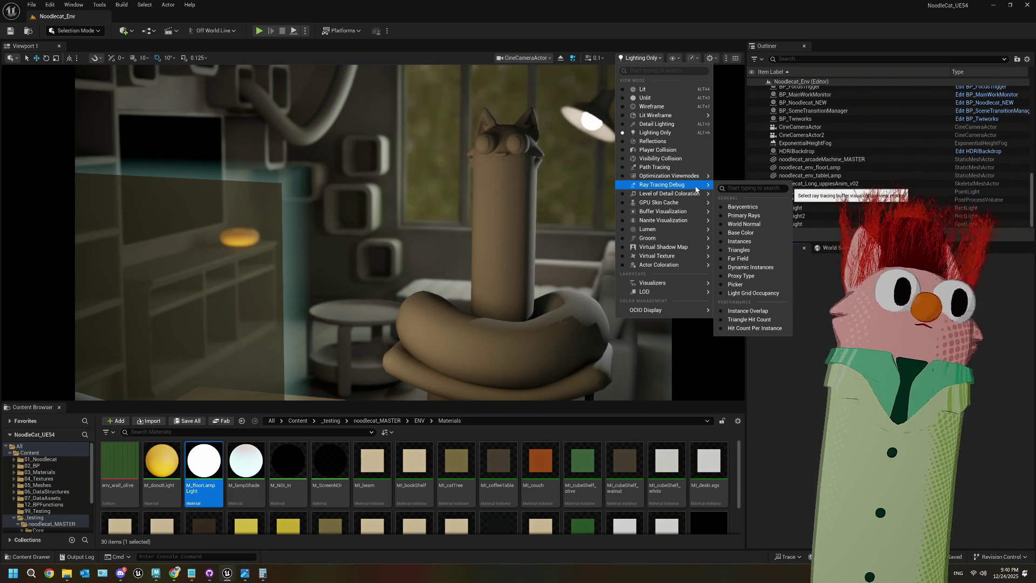
pyautogui.click(695, 124)
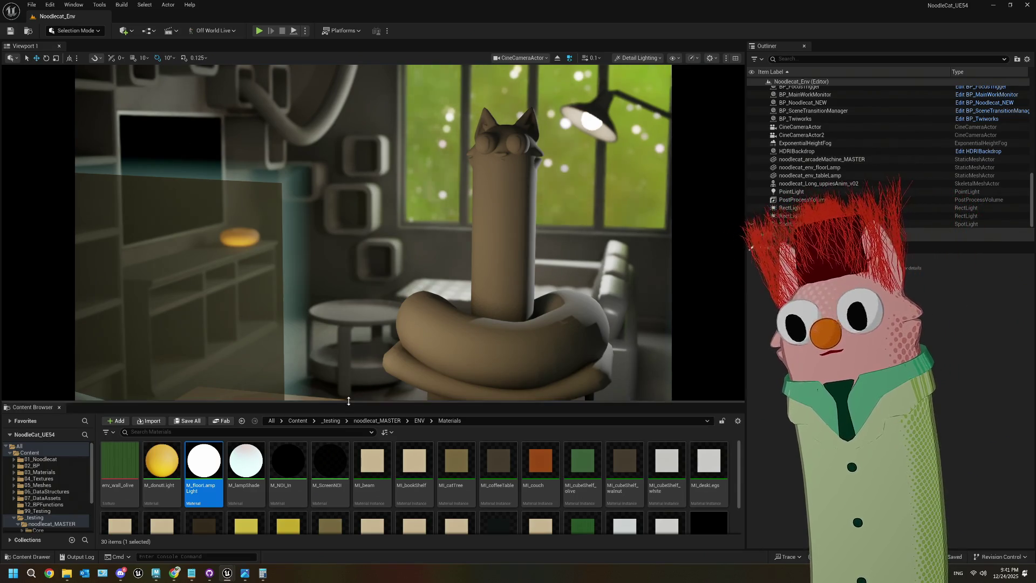
pyautogui.moveTo(347, 403); pyautogui.dragTo(348, 345)
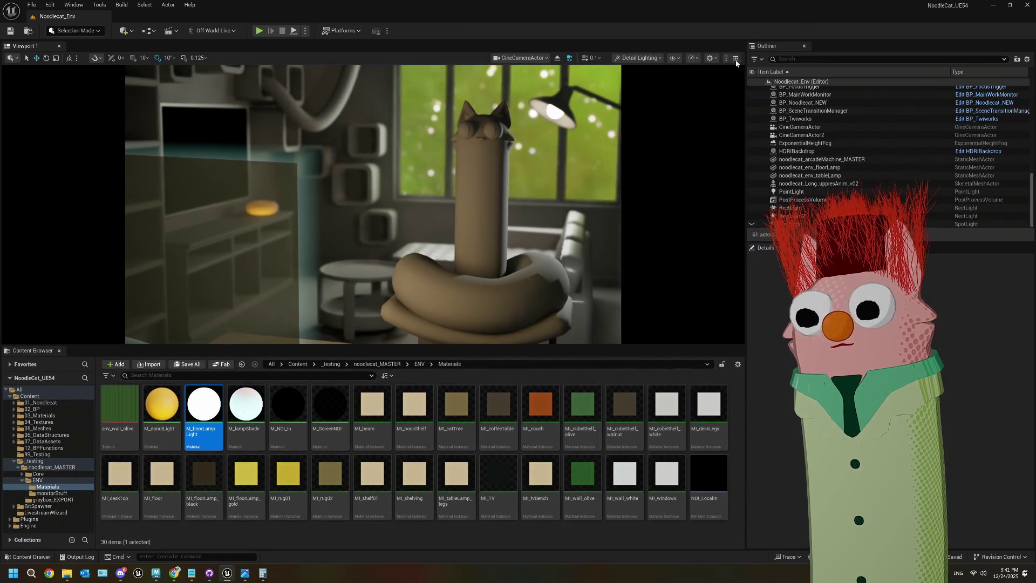
# - Show two viewports, discard a stray RectLight2 copy, and delete the SpotLight
pyautogui.click(736, 58)
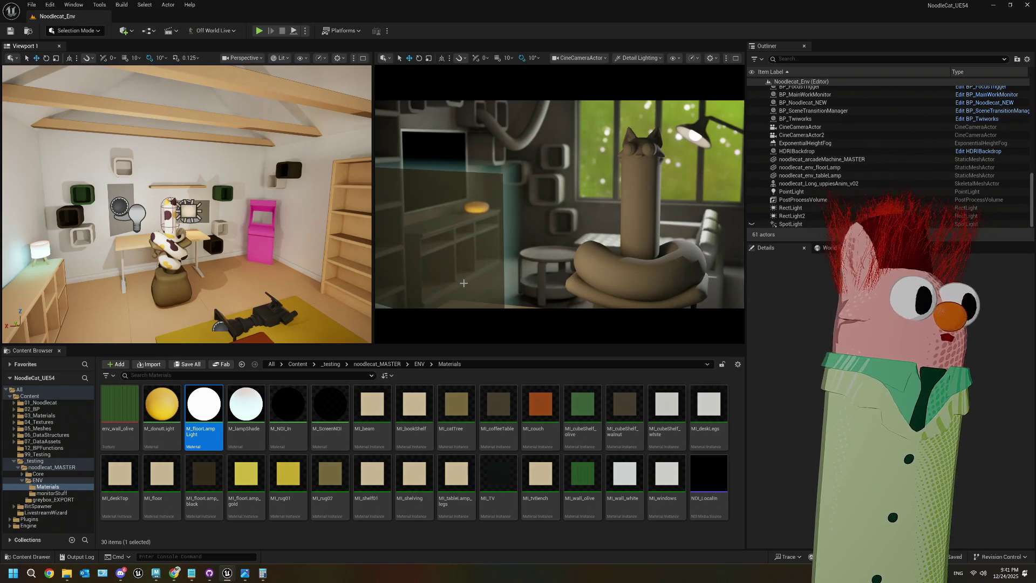
pyautogui.click(193, 211)
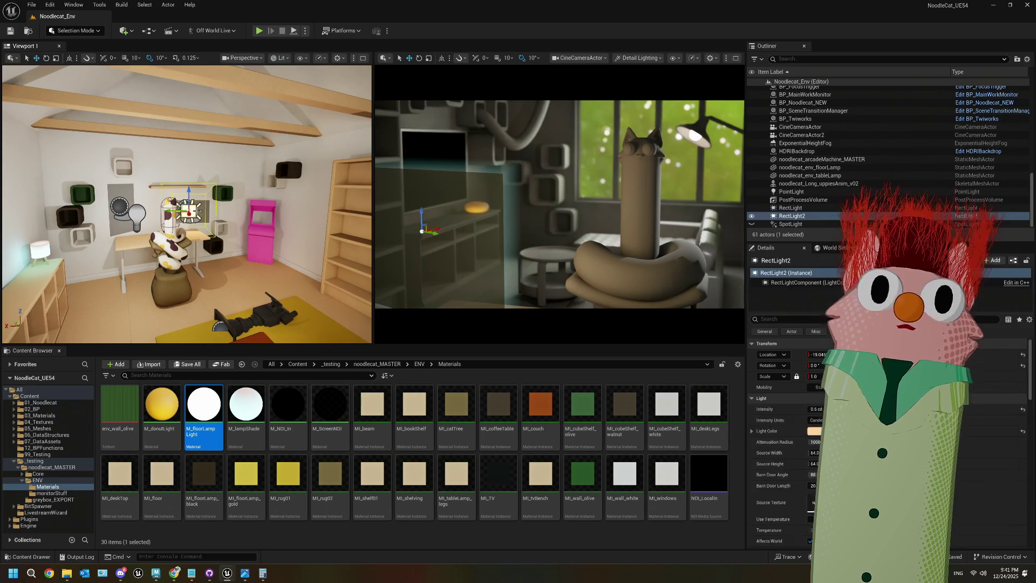
pyautogui.moveTo(169, 206)
pyautogui.mouseDown()
pyautogui.moveTo(146, 226)
pyautogui.moveTo(105, 223)
pyautogui.mouseUp()
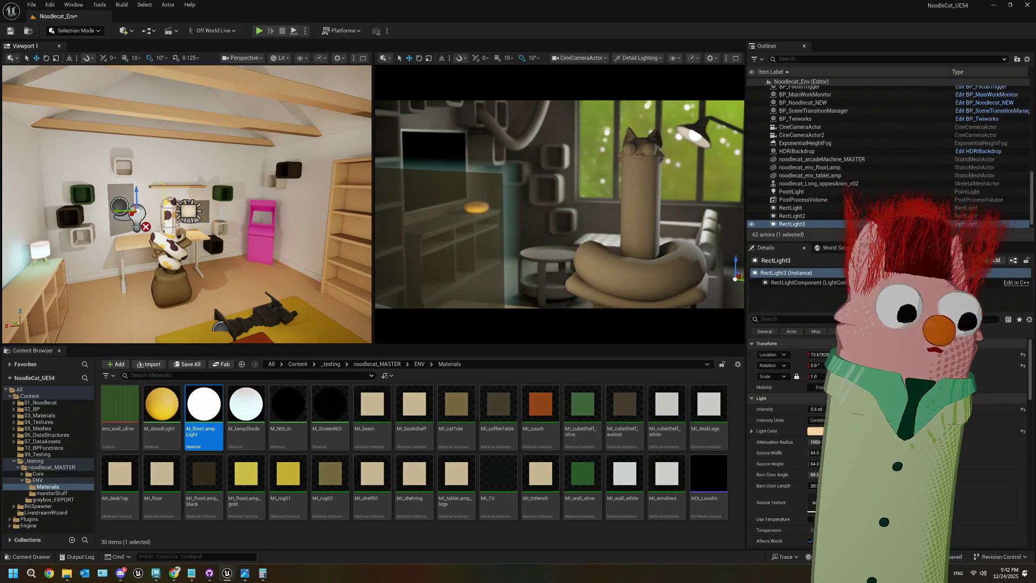
pyautogui.press('Delete')
pyautogui.click(137, 212)
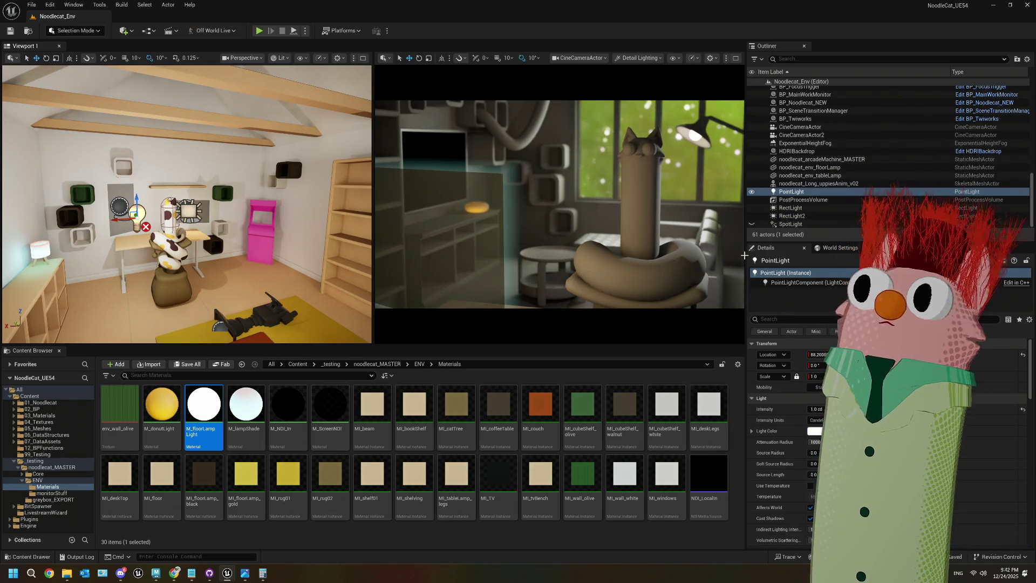
pyautogui.click(806, 229)
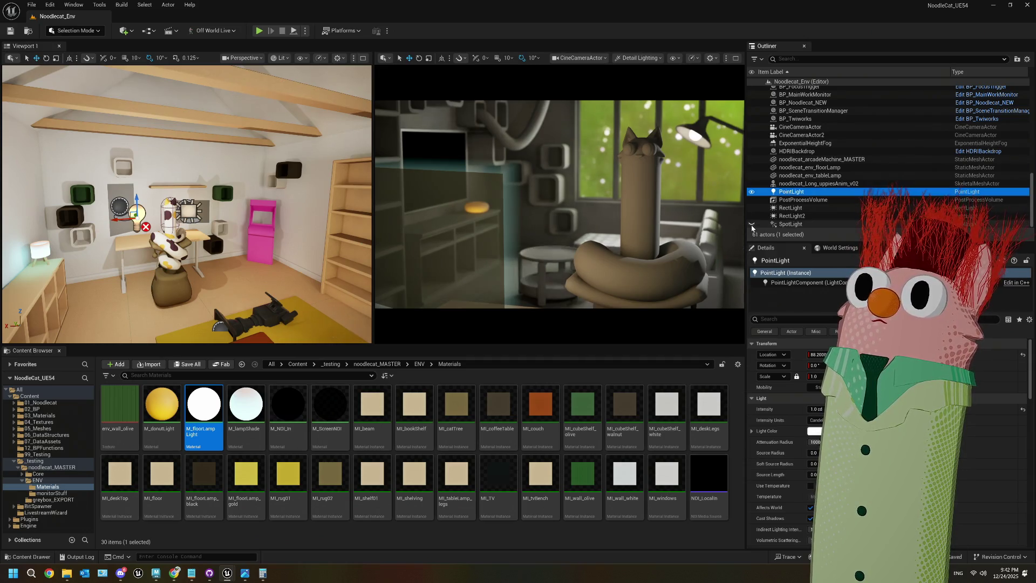
pyautogui.press('Delete')
# - Duplicate the second rect light as RectLight3, tilt it 30° and move it beside the desk
pyautogui.click(806, 226)
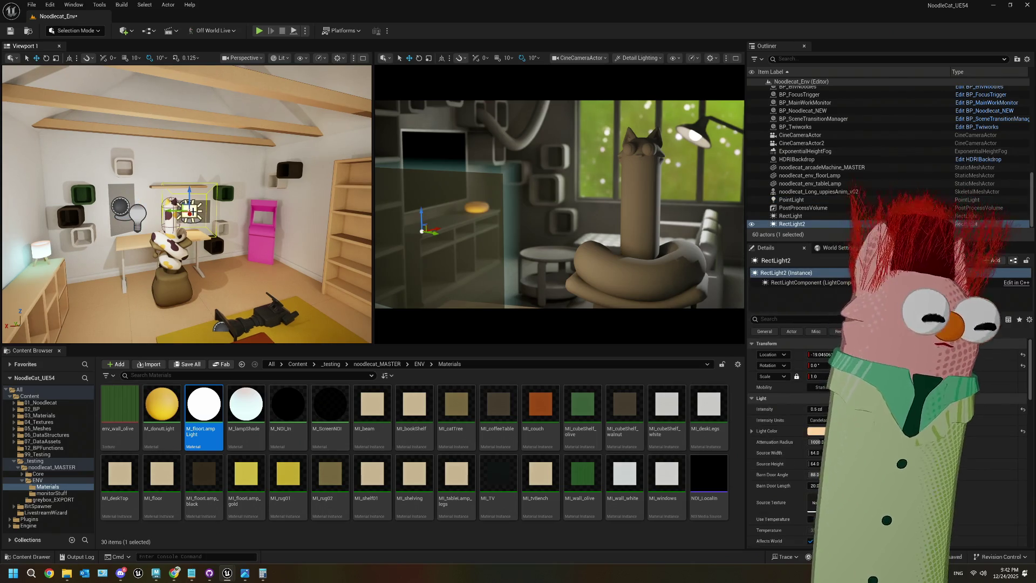
pyautogui.hotkey('ctrl', 'd')
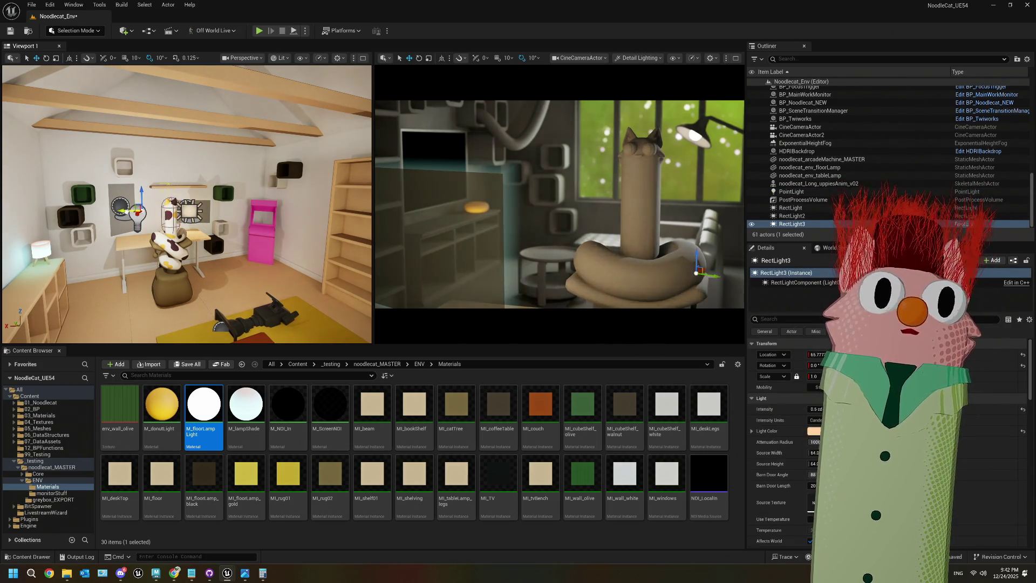
pyautogui.press('e')
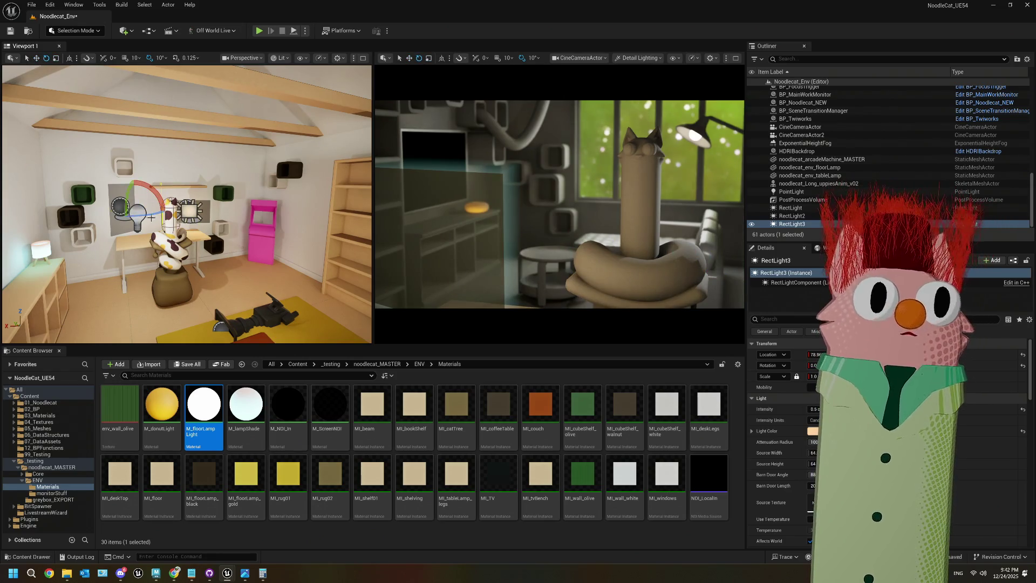
pyautogui.press('f')
pyautogui.moveTo(205, 199)
pyautogui.mouseDown()
pyautogui.moveTo(208, 213)
pyautogui.moveTo(190, 222)
pyautogui.mouseUp()
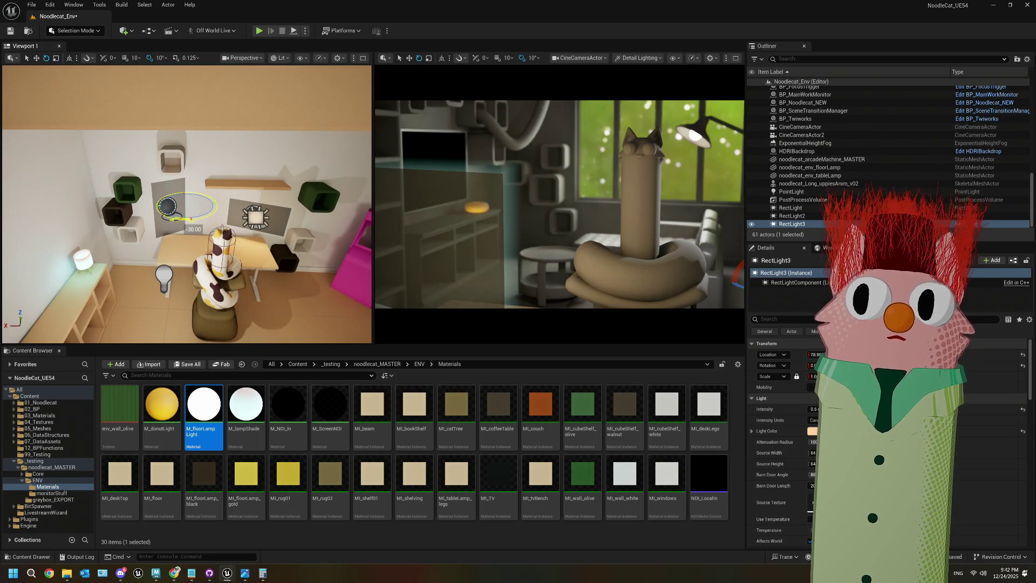
pyautogui.press('w')
pyautogui.moveTo(182, 207)
pyautogui.mouseDown()
pyautogui.moveTo(202, 234)
pyautogui.moveTo(181, 242)
pyautogui.moveTo(189, 244)
pyautogui.moveTo(166, 216)
pyautogui.moveTo(172, 166)
pyautogui.moveTo(175, 177)
pyautogui.mouseUp()
pyautogui.press('e')
pyautogui.press('w')
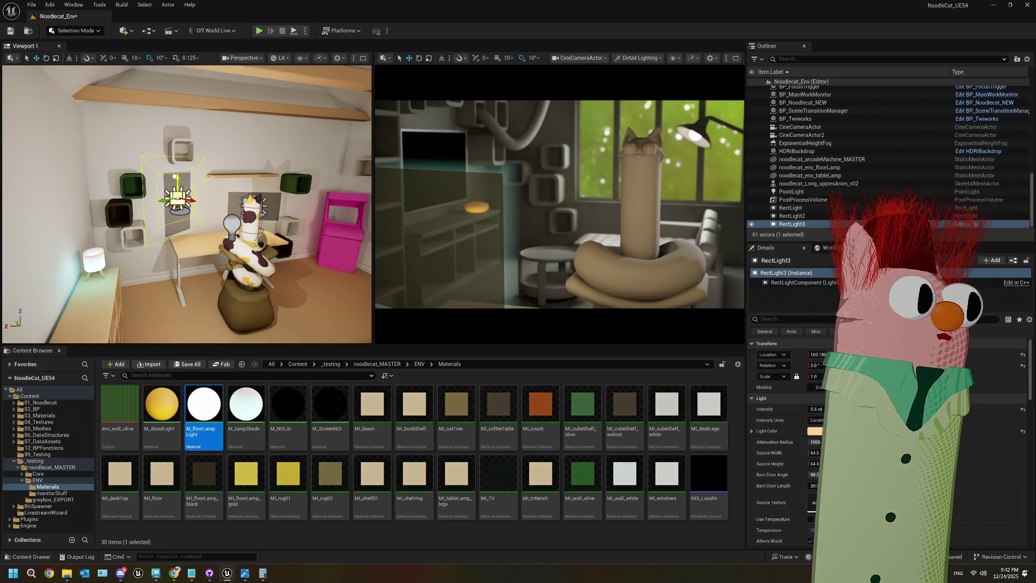
# - Select both rect lights and adjust their Source Height
pyautogui.keyDown('ctrl'); pyautogui.click(256, 204); pyautogui.keyUp('ctrl')
pyautogui.press('f')
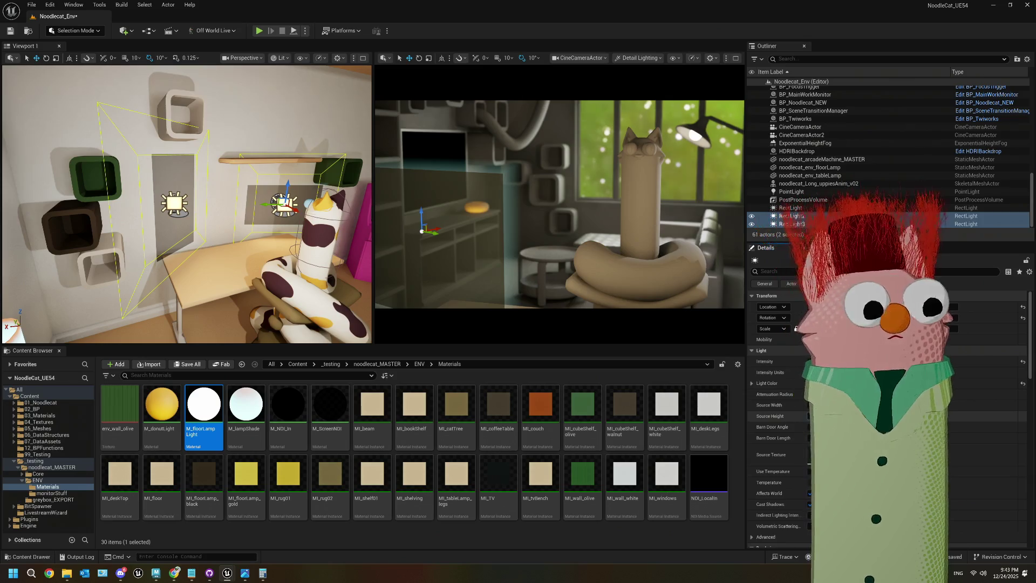
pyautogui.moveTo(842, 416)
pyautogui.mouseDown()
pyautogui.moveTo(863, 417)
pyautogui.moveTo(847, 416)
pyautogui.mouseUp()
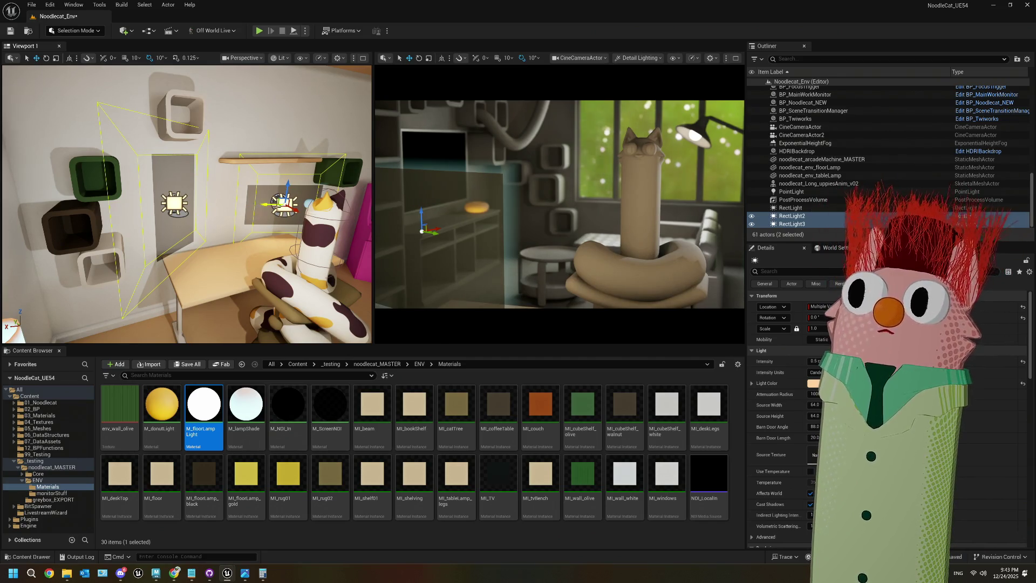
pyautogui.moveTo(241, 220); pyautogui.dragTo(203, 219)
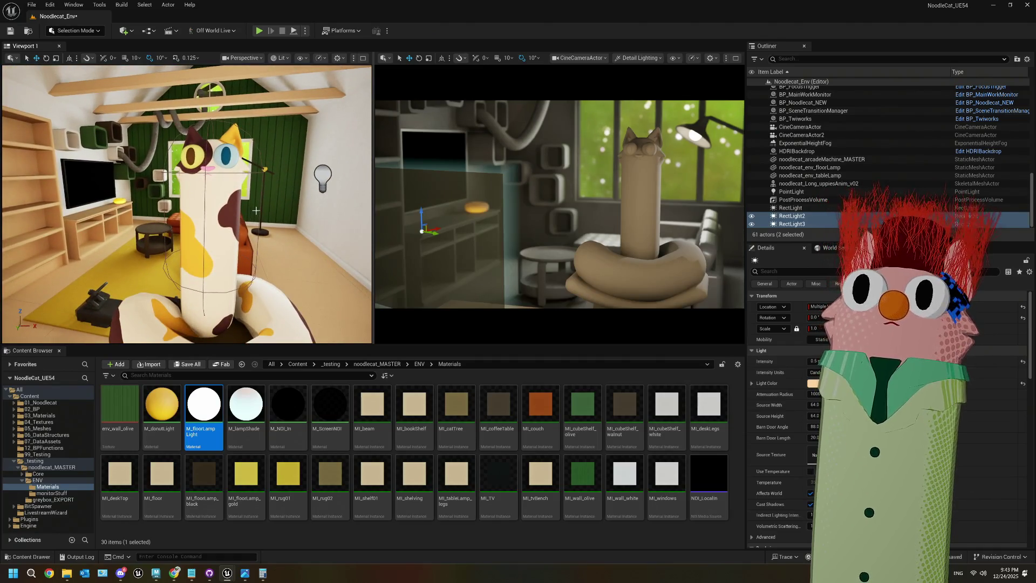
pyautogui.click(243, 58)
pyautogui.click(267, 106)
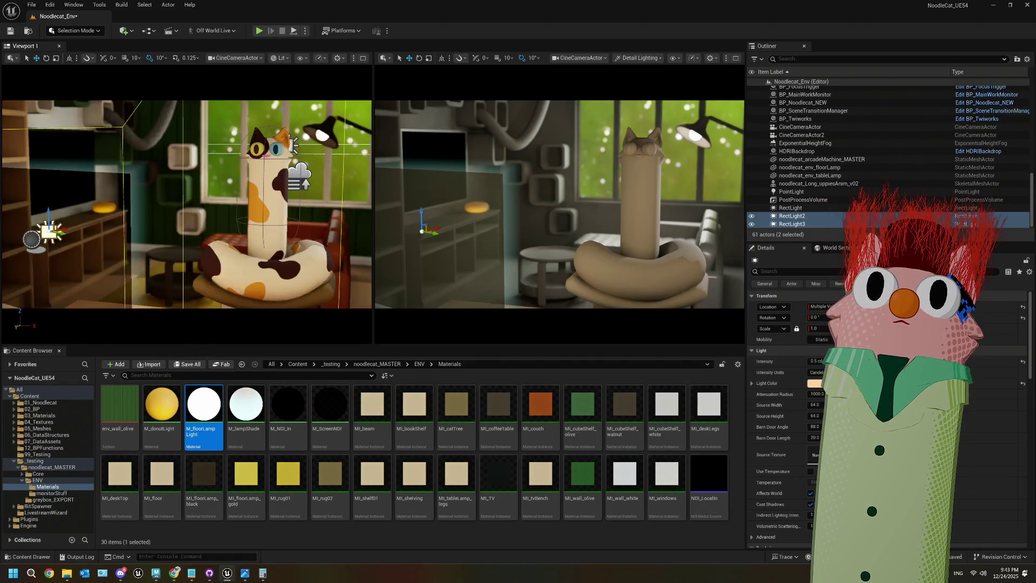
pyautogui.click(797, 151)
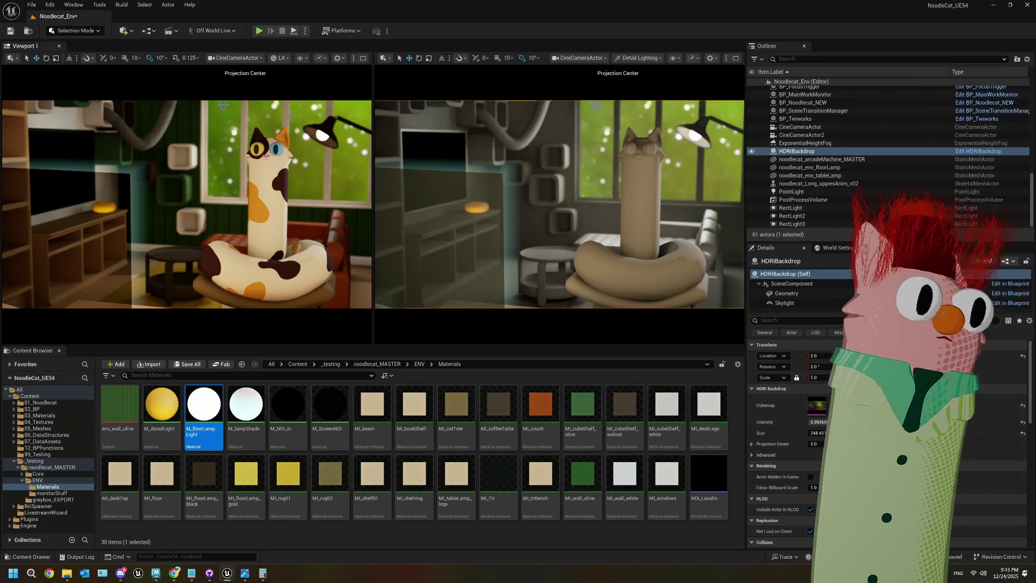
pyautogui.click(276, 59)
pyautogui.click(278, 58)
pyautogui.click(254, 58)
pyautogui.click(269, 66)
pyautogui.click(238, 58)
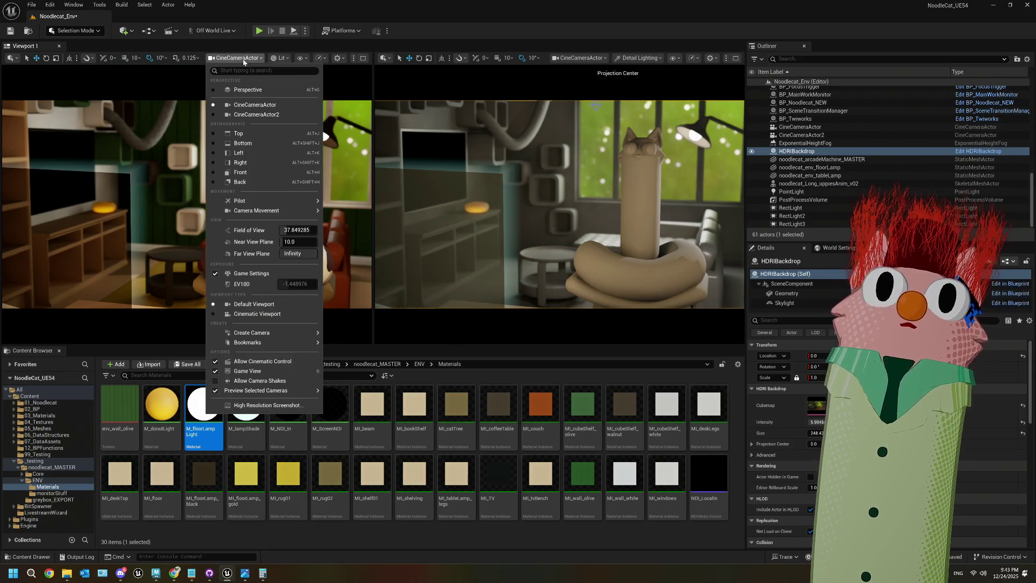
pyautogui.click(237, 88)
pyautogui.moveTo(301, 173)
pyautogui.mouseDown()
pyautogui.moveTo(276, 200)
pyautogui.moveTo(253, 206)
pyautogui.mouseUp()
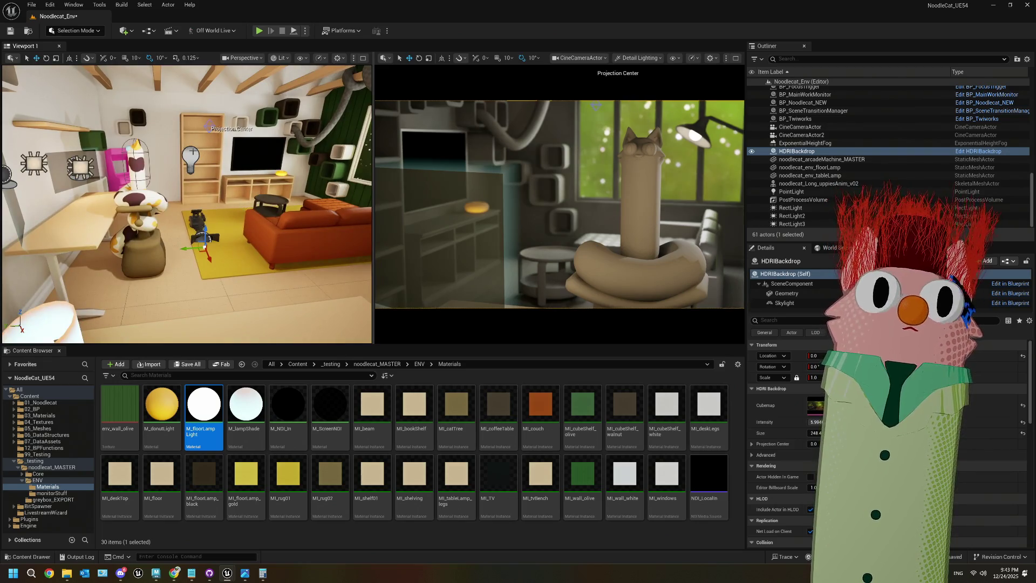
pyautogui.click(193, 158)
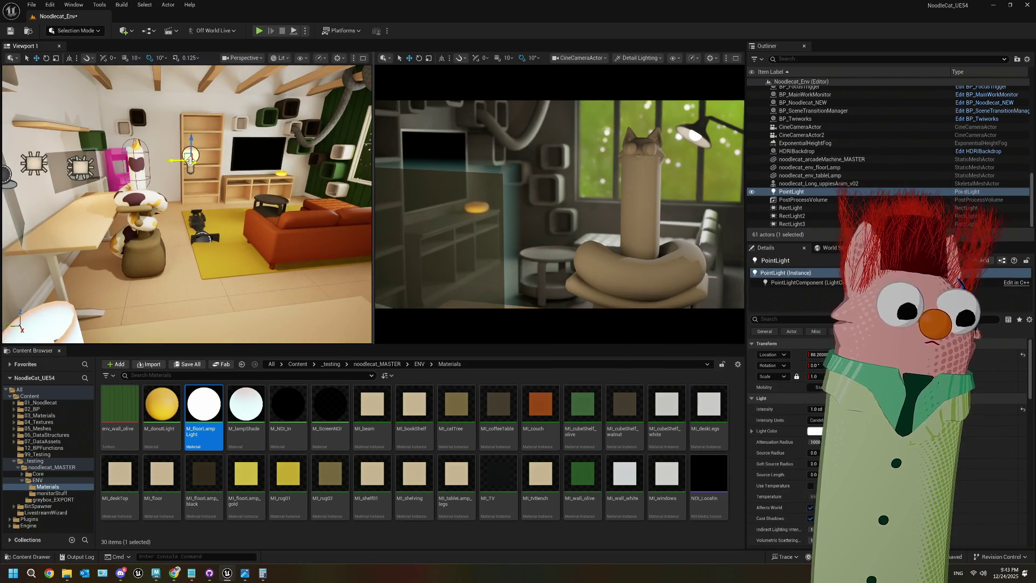
pyautogui.moveTo(187, 154)
pyautogui.mouseDown()
pyautogui.moveTo(116, 101)
pyautogui.moveTo(41, 95)
pyautogui.mouseUp()
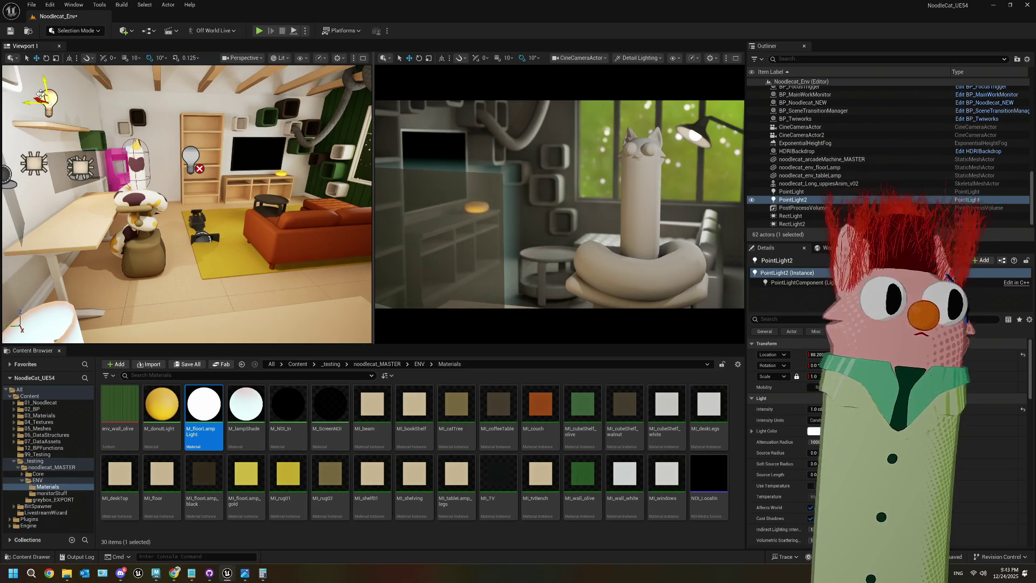
pyautogui.moveTo(42, 95); pyautogui.dragTo(44, 97)
pyautogui.moveTo(110, 114); pyautogui.dragTo(140, 114)
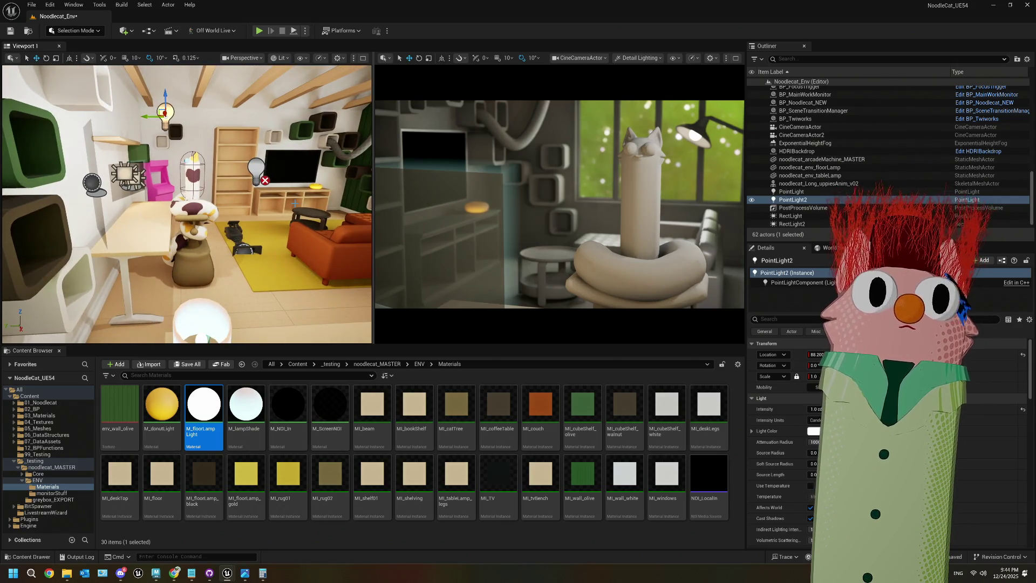
pyautogui.click(257, 169)
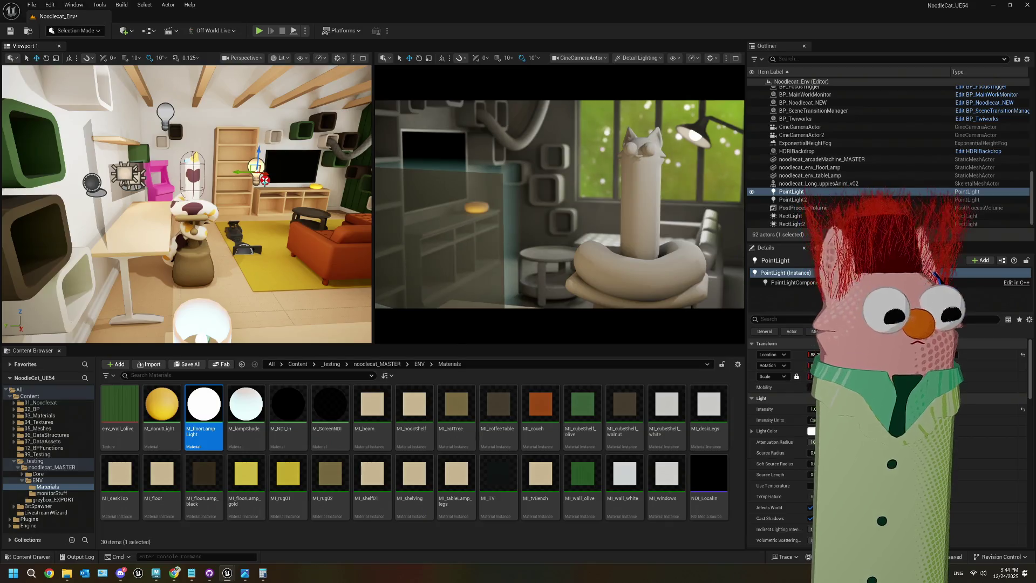
pyautogui.press('Delete')
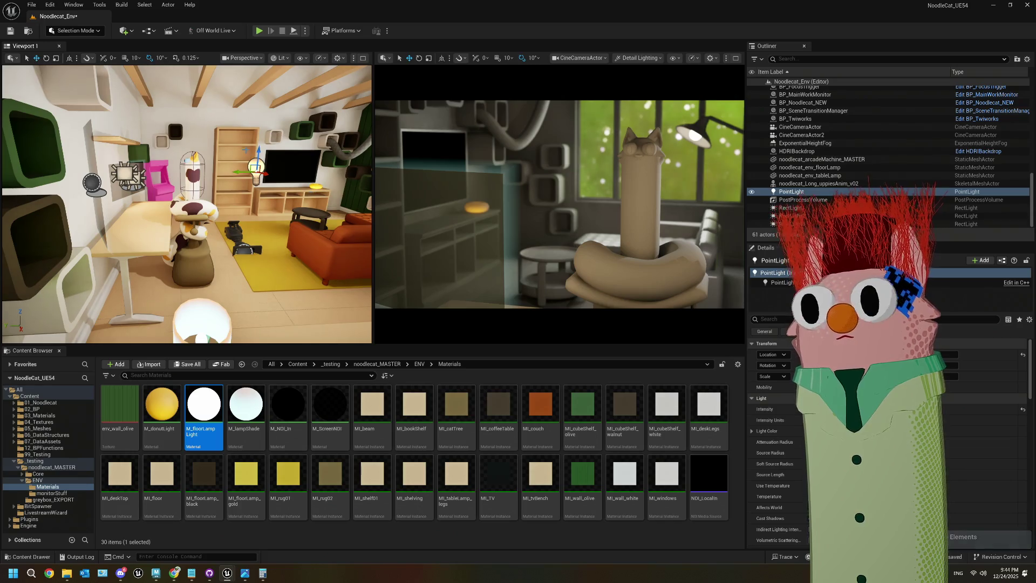
pyautogui.moveTo(257, 153)
pyautogui.mouseDown()
pyautogui.moveTo(254, 143)
pyautogui.moveTo(248, 151)
pyautogui.mouseUp()
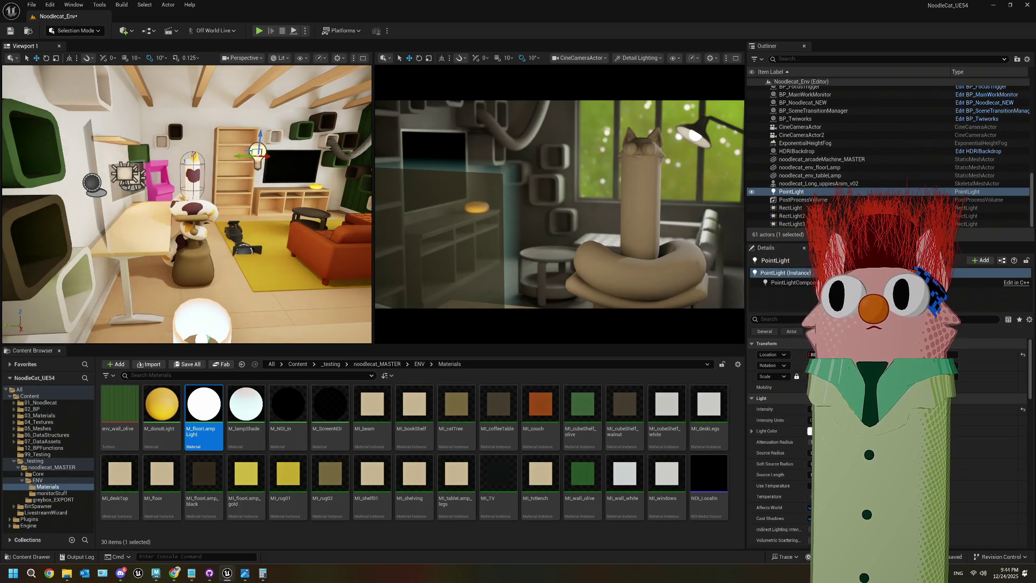
pyautogui.hotkey('ctrl', 'z')
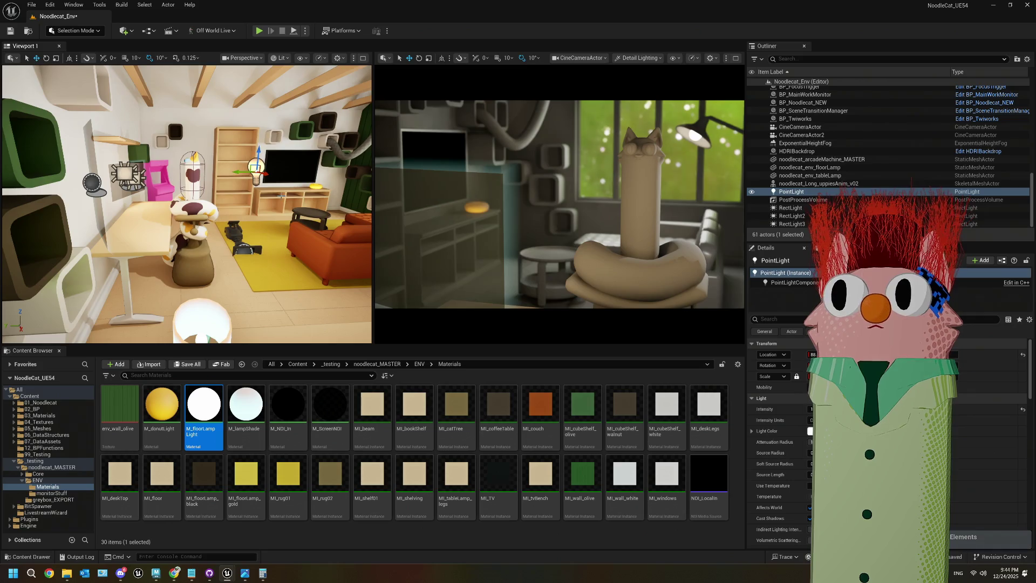
pyautogui.moveTo(195, 214); pyautogui.dragTo(186, 198)
pyautogui.click(136, 160)
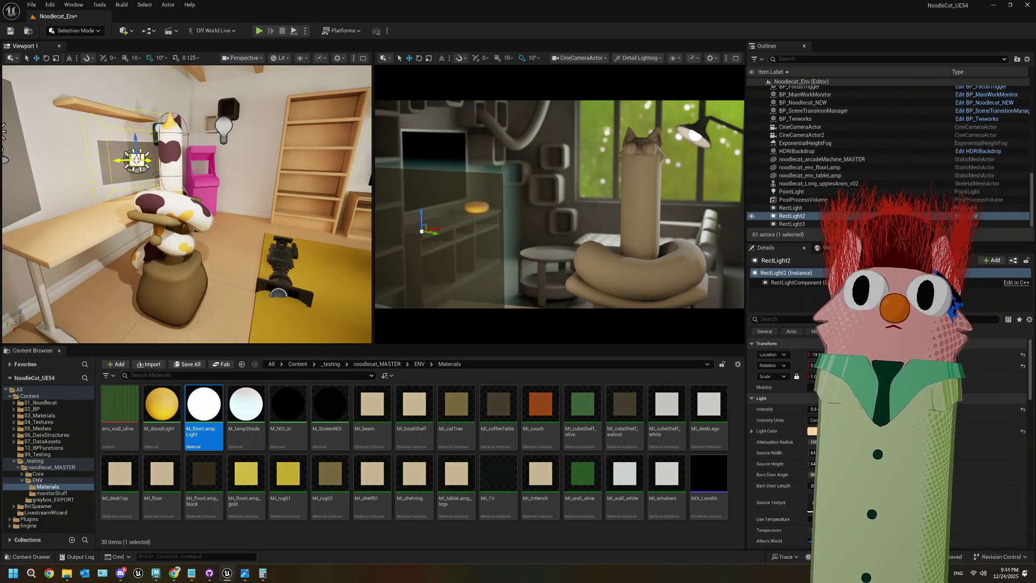
# - Raise RectLight2 and tilt it by 20°
pyautogui.moveTo(137, 142); pyautogui.dragTo(132, 104)
pyautogui.press('e')
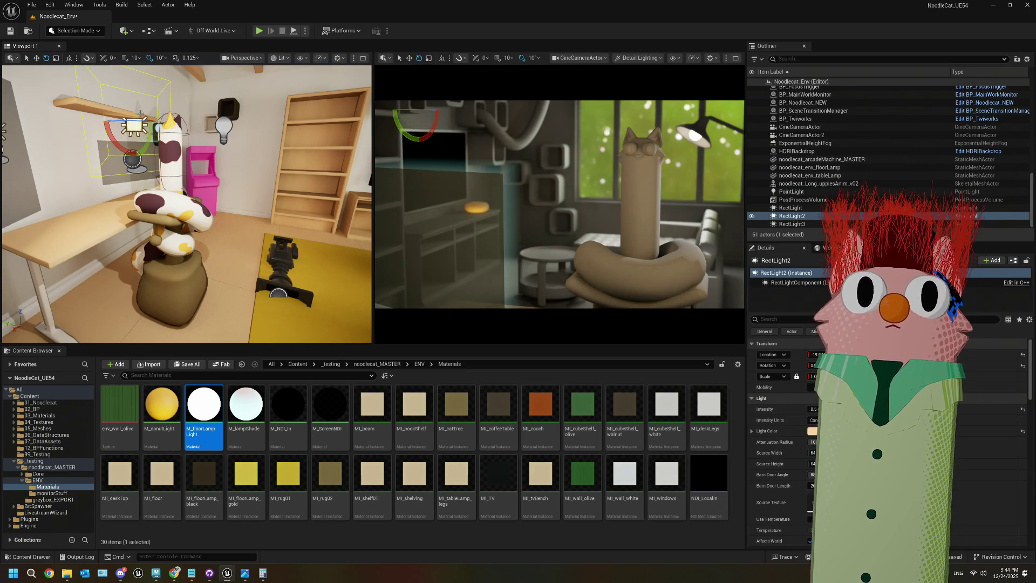
pyautogui.moveTo(156, 123)
pyautogui.mouseDown()
pyautogui.moveTo(139, 129)
pyautogui.moveTo(134, 161)
pyautogui.moveTo(177, 140)
pyautogui.moveTo(243, 140)
pyautogui.mouseUp()
pyautogui.press('w')
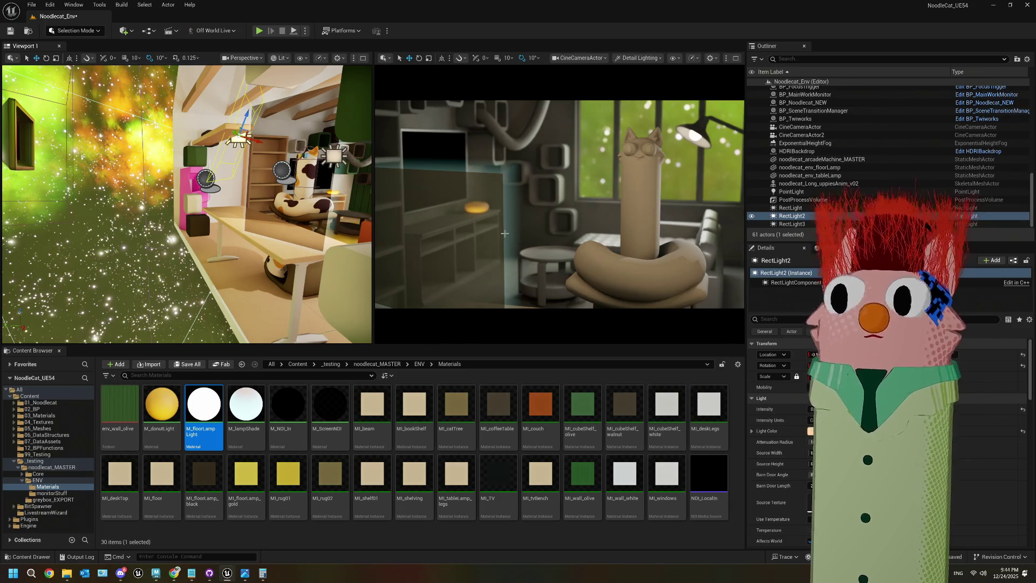
# - Set the left viewport to look through the CineCameraActor
pyautogui.moveTo(187, 226); pyautogui.dragTo(221, 206)
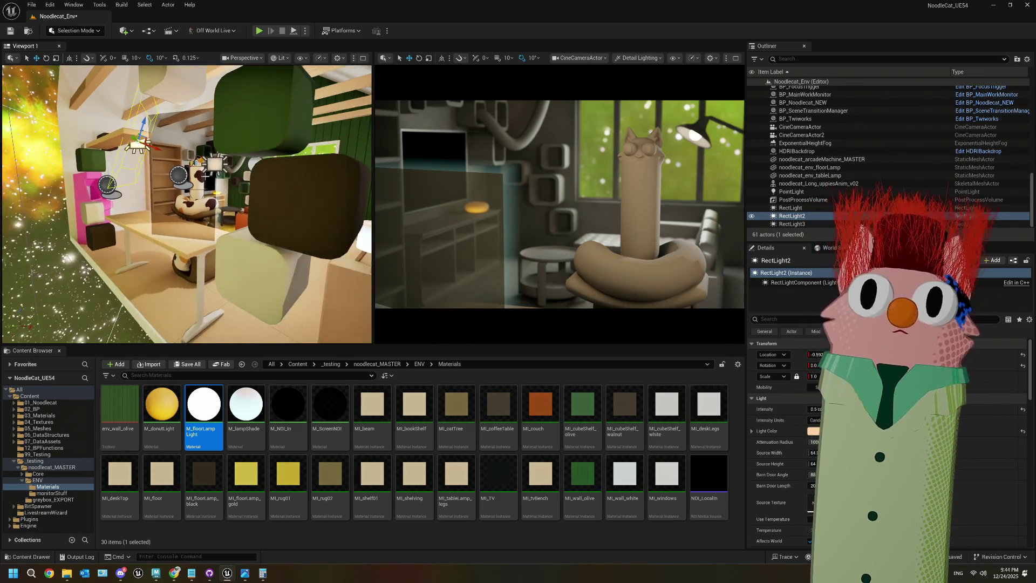
pyautogui.click(242, 58)
pyautogui.click(270, 114)
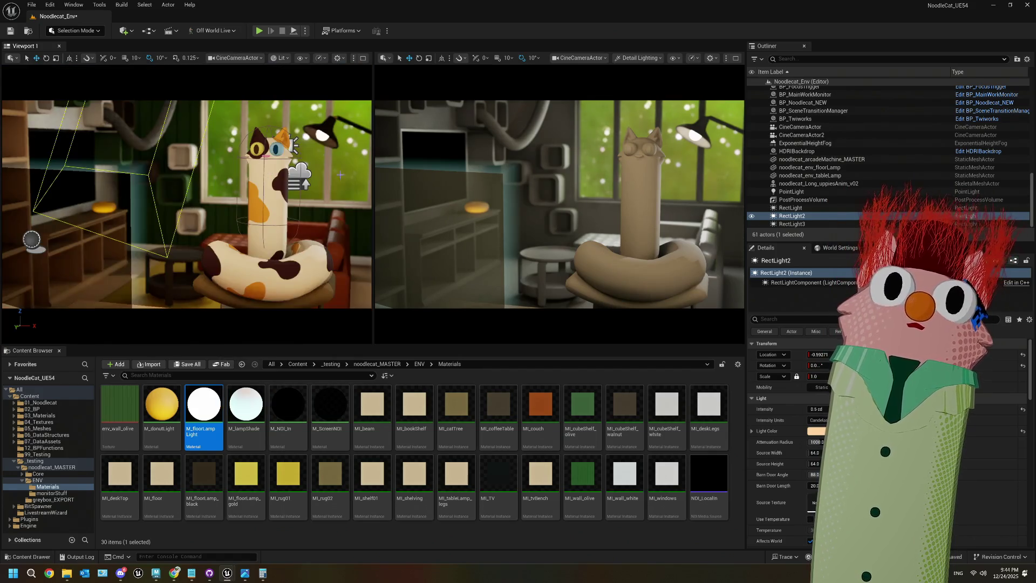
pyautogui.click(797, 151)
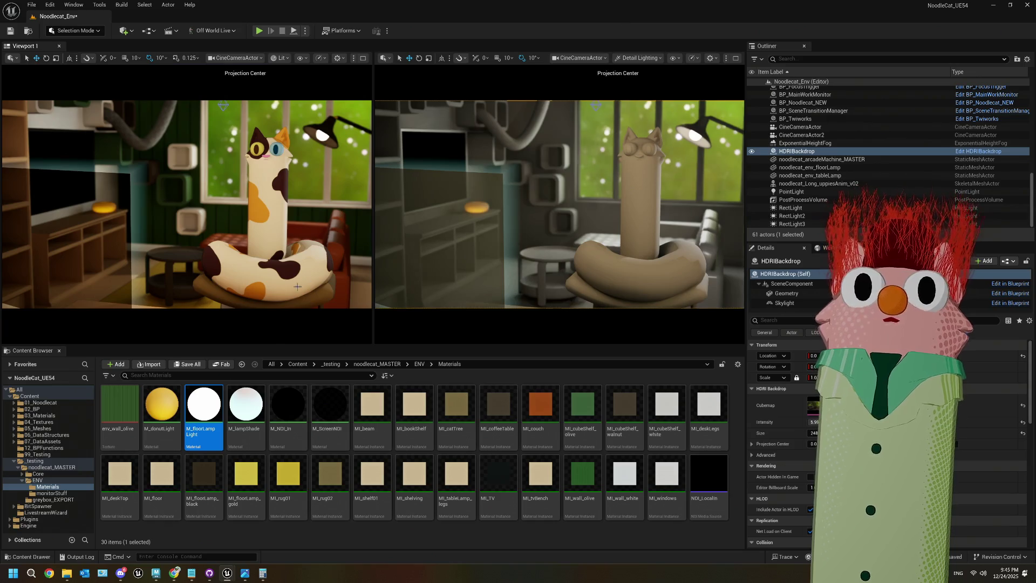
pyautogui.click(157, 405)
# - Open the M_donutLight material and bring its brightness nodes into view
pyautogui.doubleClick(156, 405)
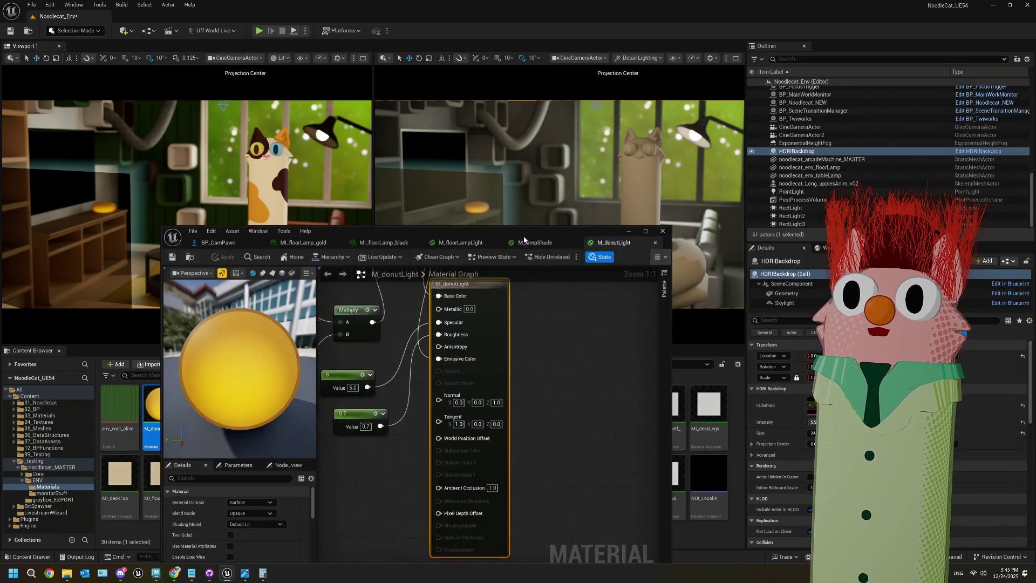
pyautogui.scroll(-2, 465, 397)
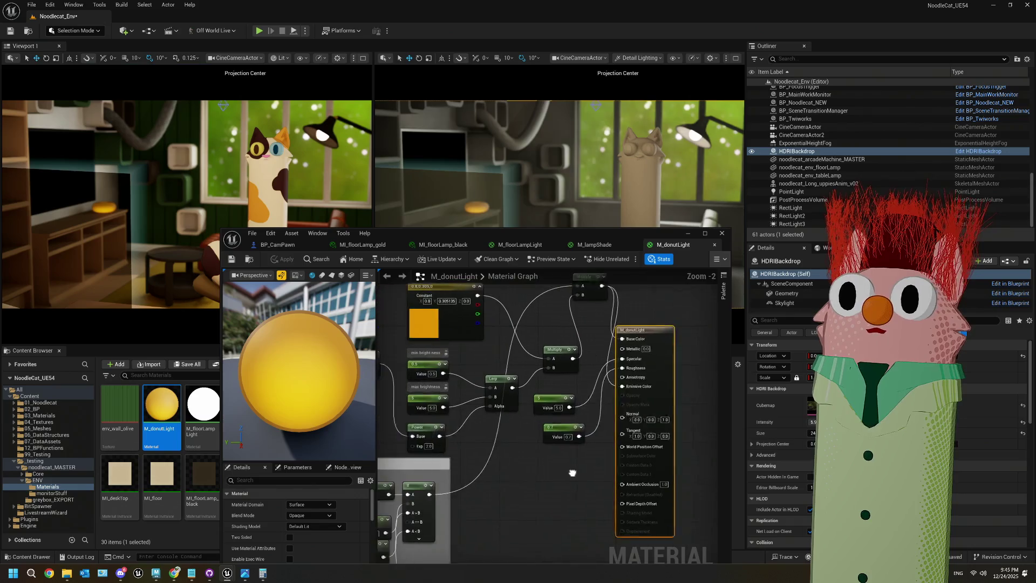
pyautogui.moveTo(596, 481)
pyautogui.mouseDown()
pyautogui.moveTo(565, 513)
pyautogui.moveTo(667, 451)
pyautogui.moveTo(583, 462)
pyautogui.mouseUp()
pyautogui.scroll(2, 591, 324)
pyautogui.moveTo(611, 235); pyautogui.dragTo(557, 312)
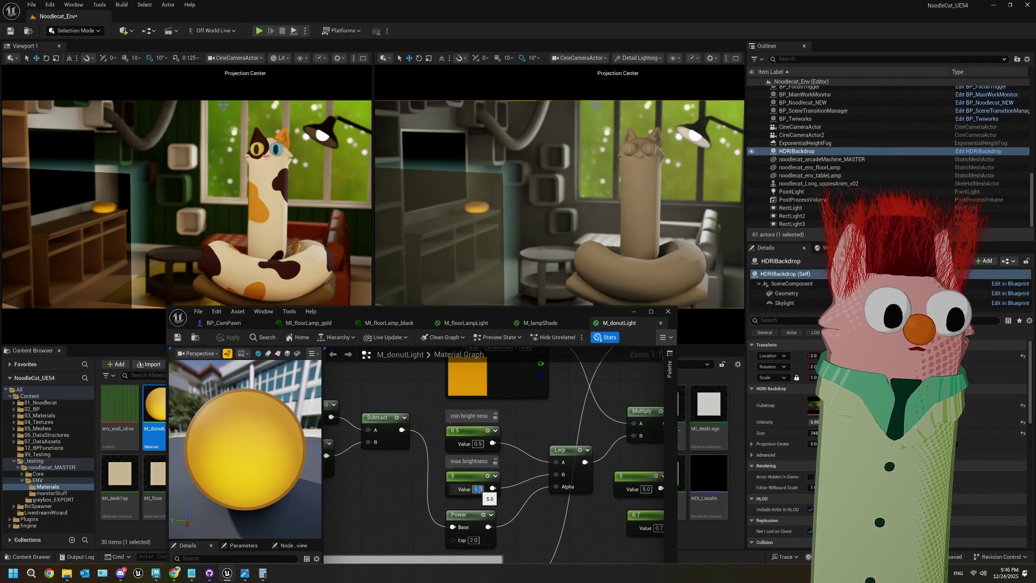
# - Set maximum brightness to 50 and minimum brightness to 5, then apply the material
pyautogui.write('50')
pyautogui.press('Return')
pyautogui.click(479, 443)
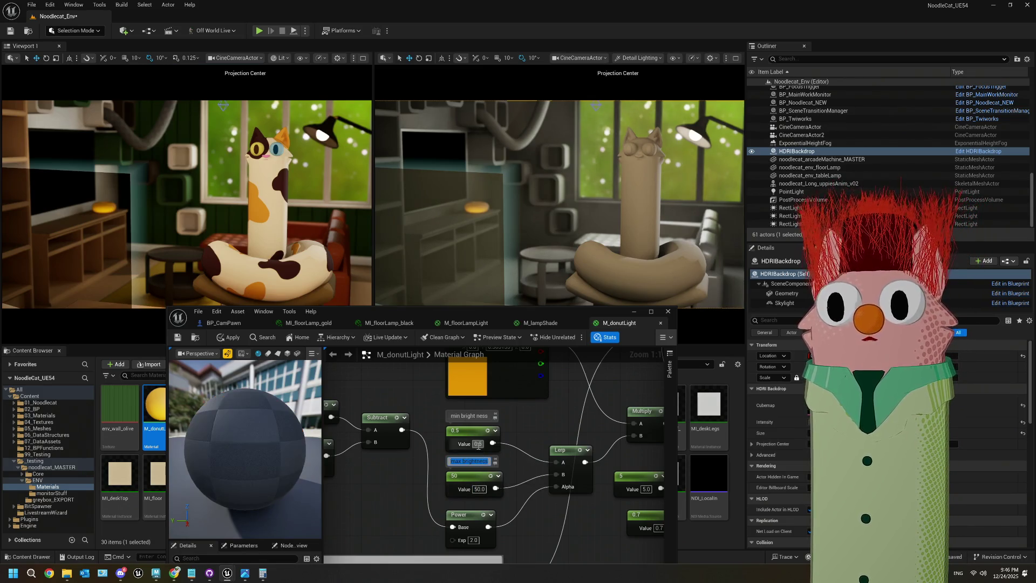
pyautogui.write('5')
pyautogui.press('Return')
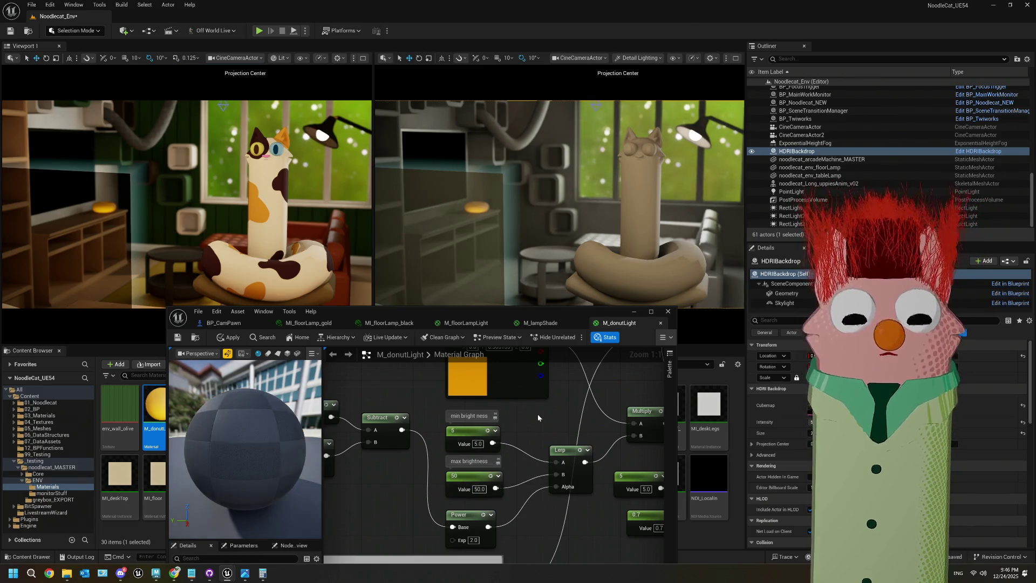
pyautogui.click(178, 338)
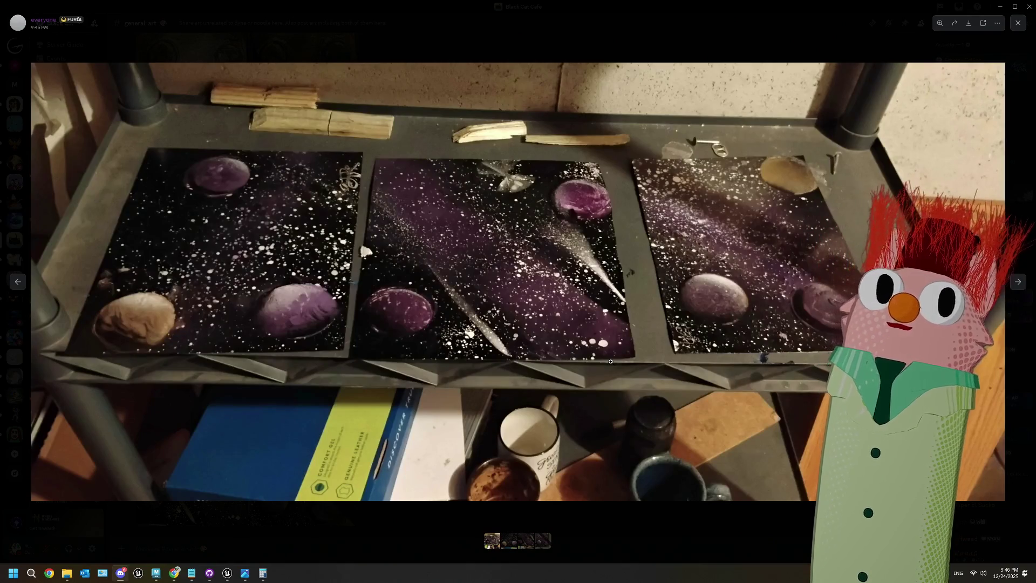
# - Browse back and forth through the attached galaxy spray-painting photos in Discord
pyautogui.press('Right')
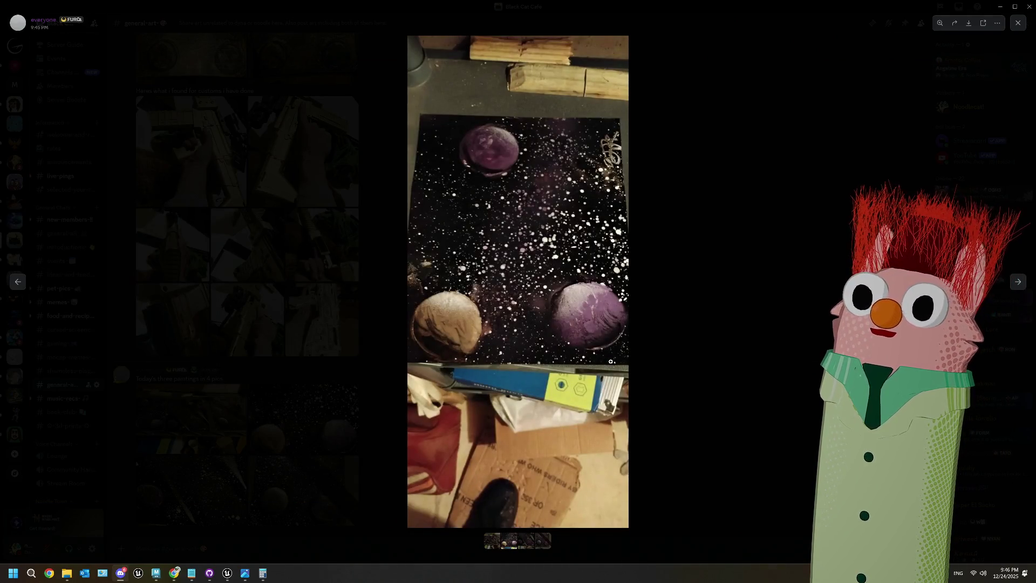
pyautogui.press('Right')
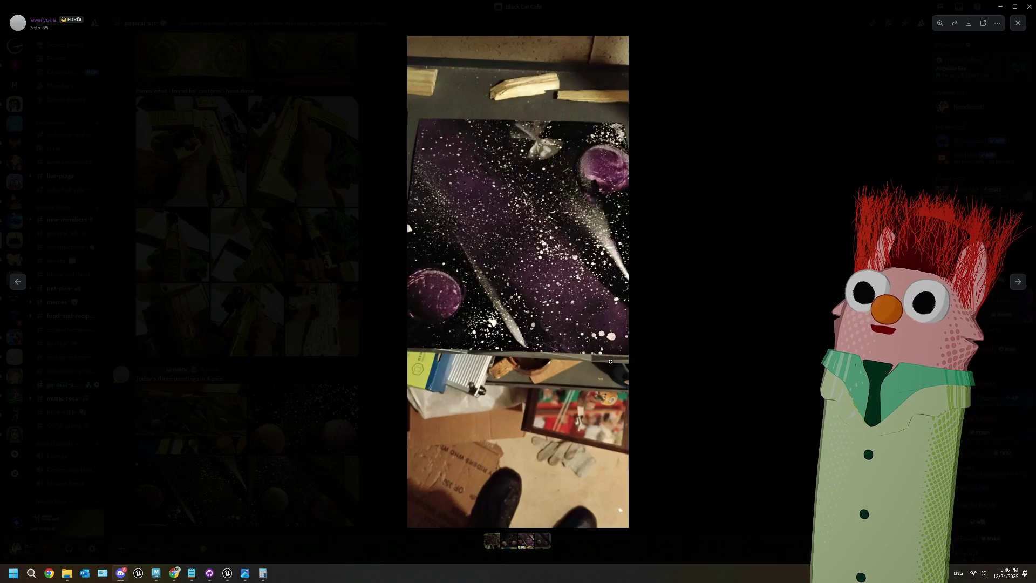
pyautogui.press('Right')
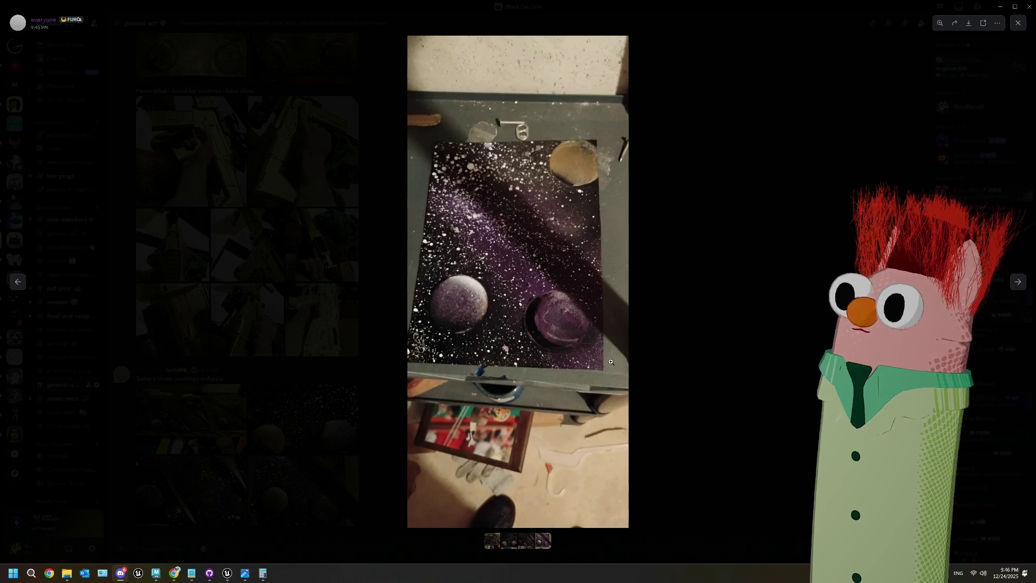
pyautogui.press('Left')
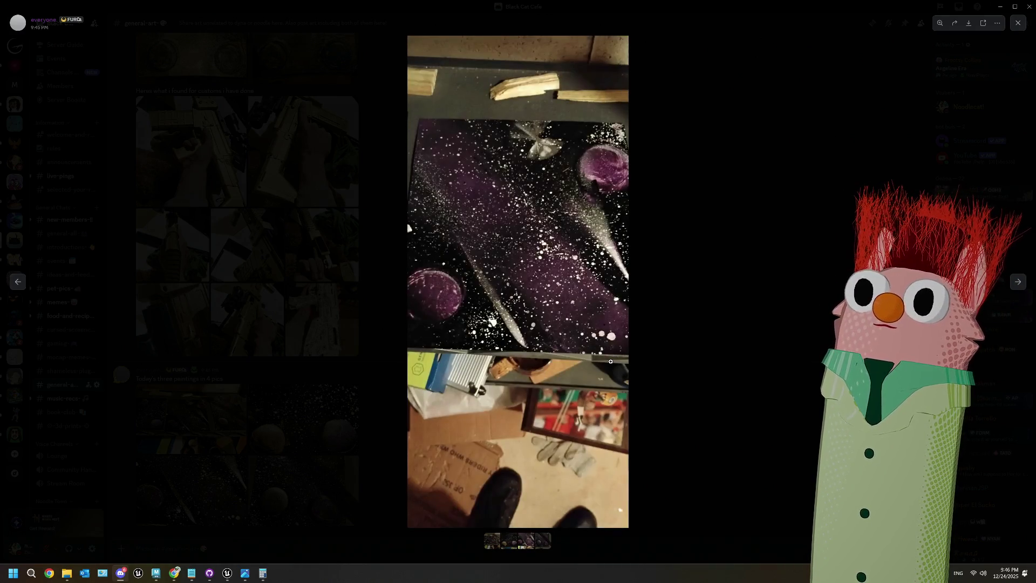
pyautogui.press('Left')
pyautogui.press('Right')
pyautogui.press('Left')
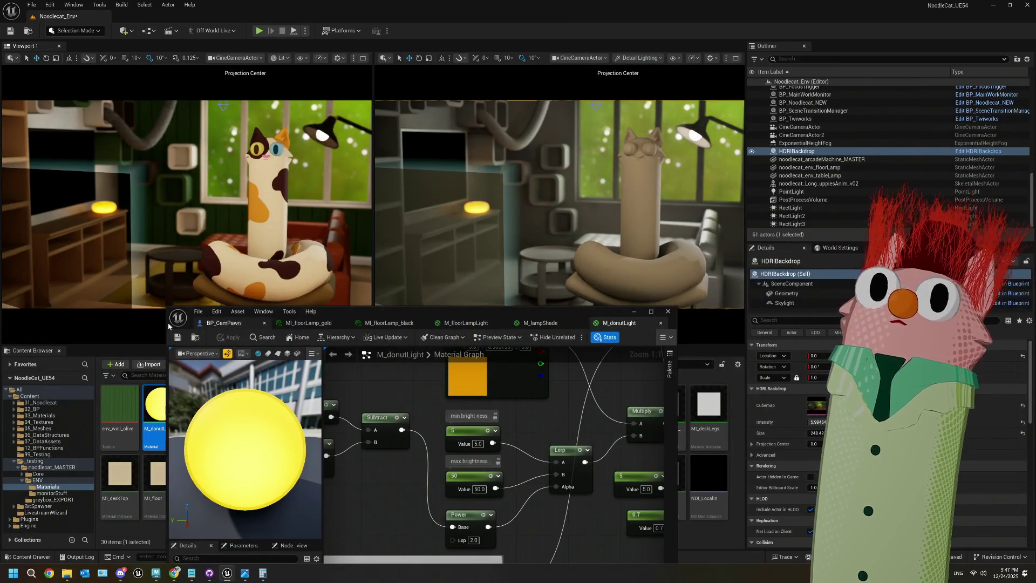
# - Set M_floorLampLight's Brightness default value to 1000 and apply it
pyautogui.click(542, 324)
pyautogui.click(464, 323)
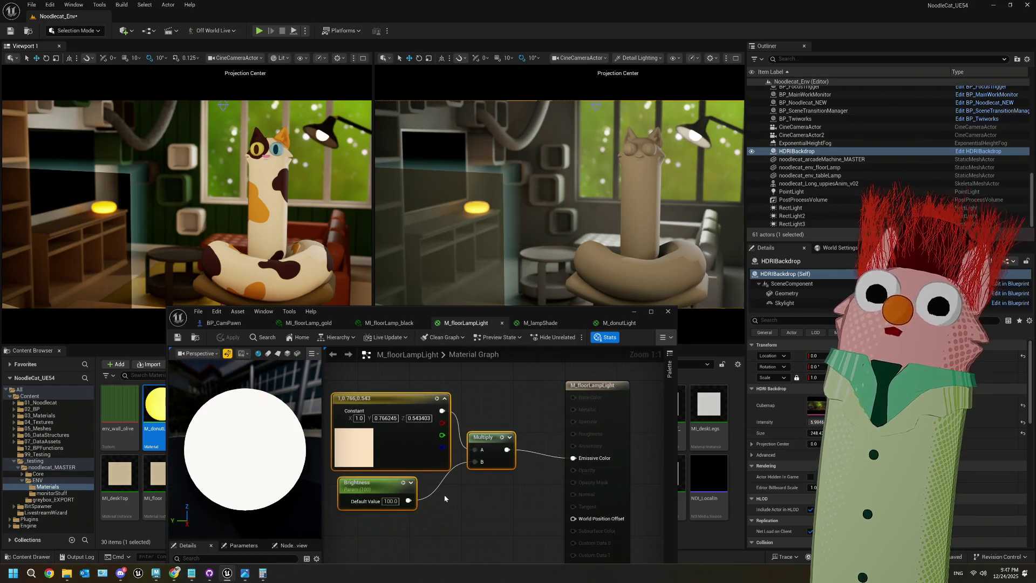
pyautogui.click(438, 472)
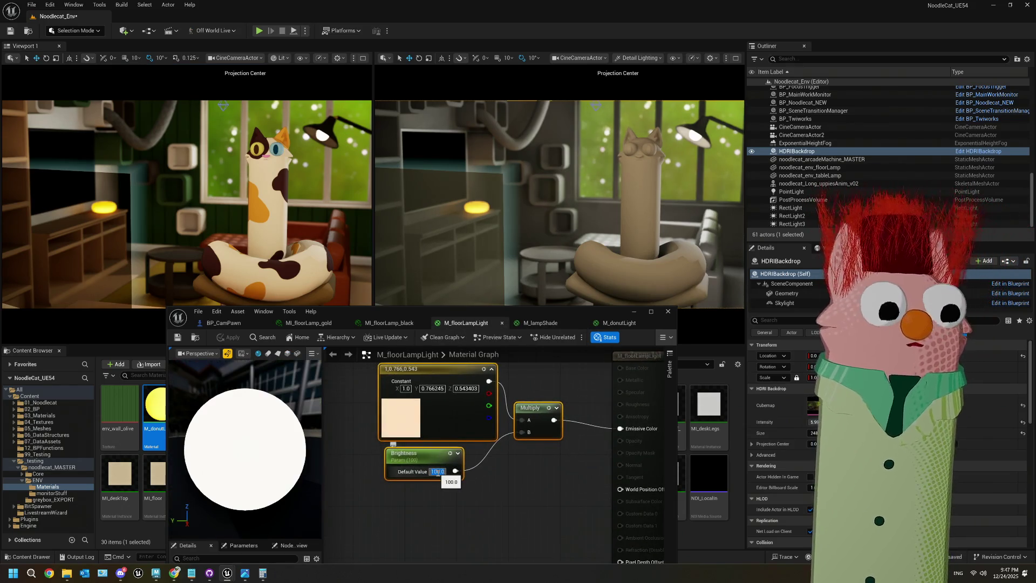
pyautogui.write('1000')
pyautogui.press('Return')
pyautogui.click(445, 508)
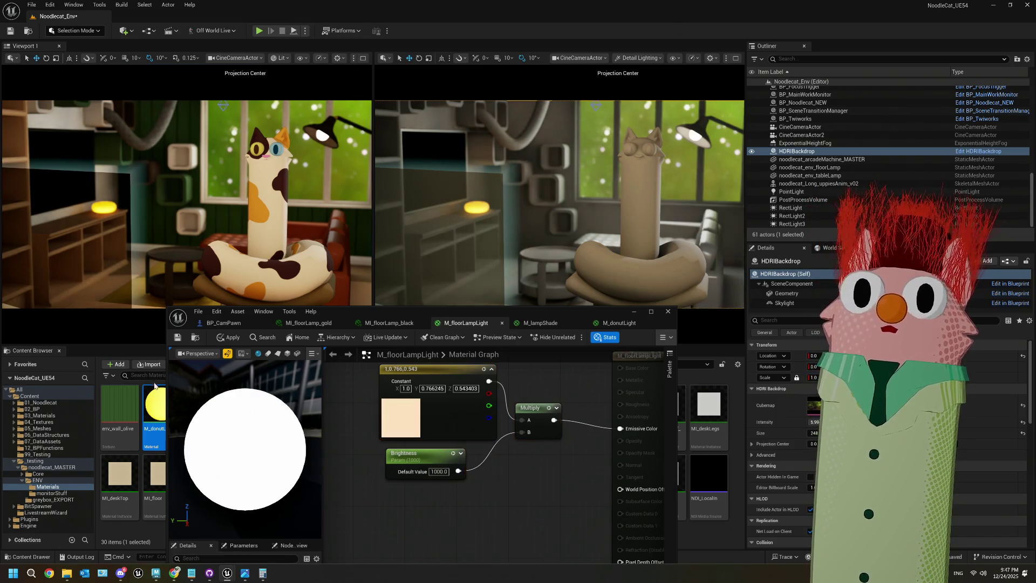
pyautogui.click(229, 338)
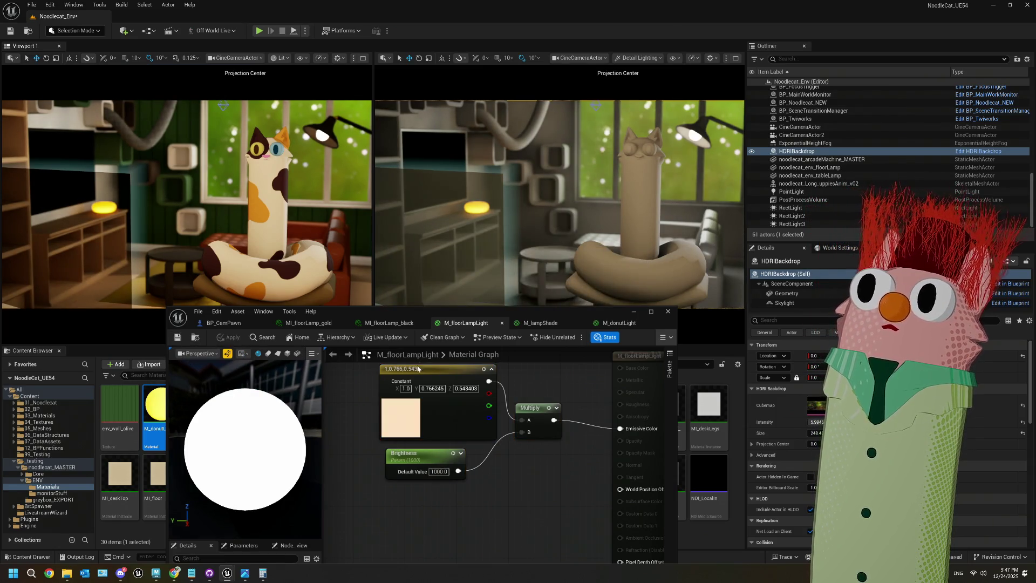
# - Change the Brightness default value back to 100
pyautogui.moveTo(509, 488); pyautogui.dragTo(488, 487)
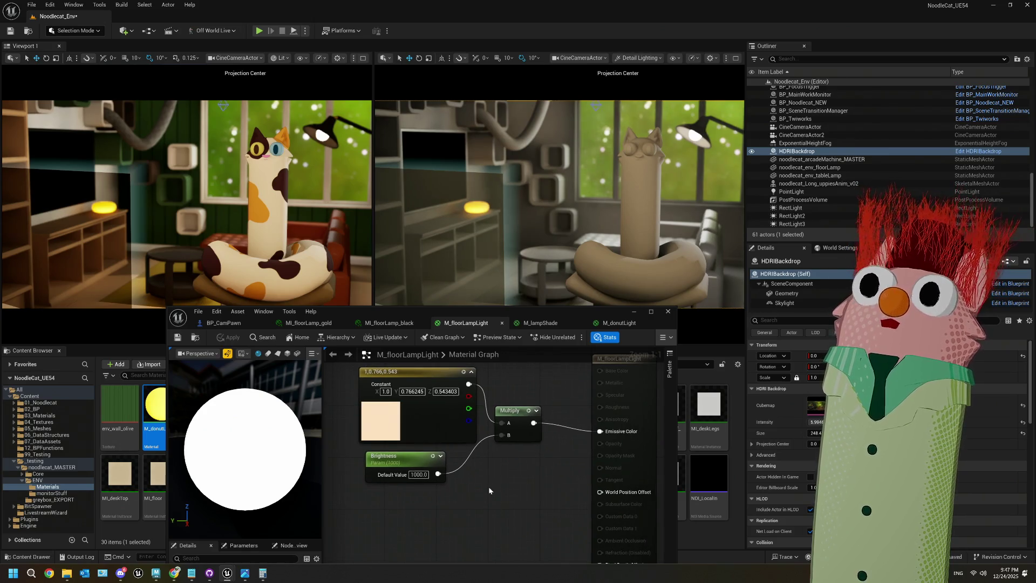
pyautogui.write('100')
pyautogui.press('Return')
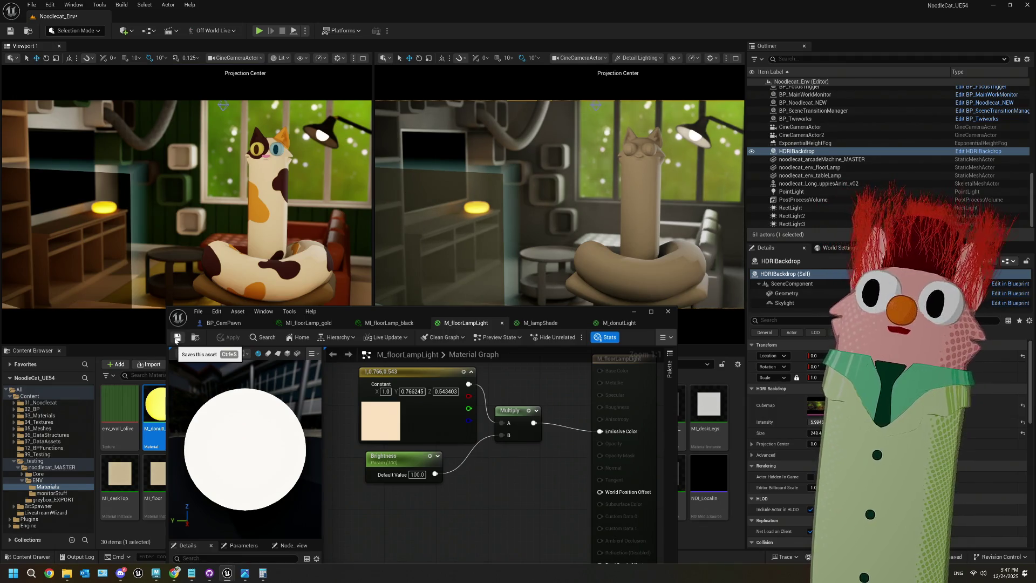
# - Put away the material editor, raise the HDRIBackdrop intensity to 50, and save the level
pyautogui.click(633, 312)
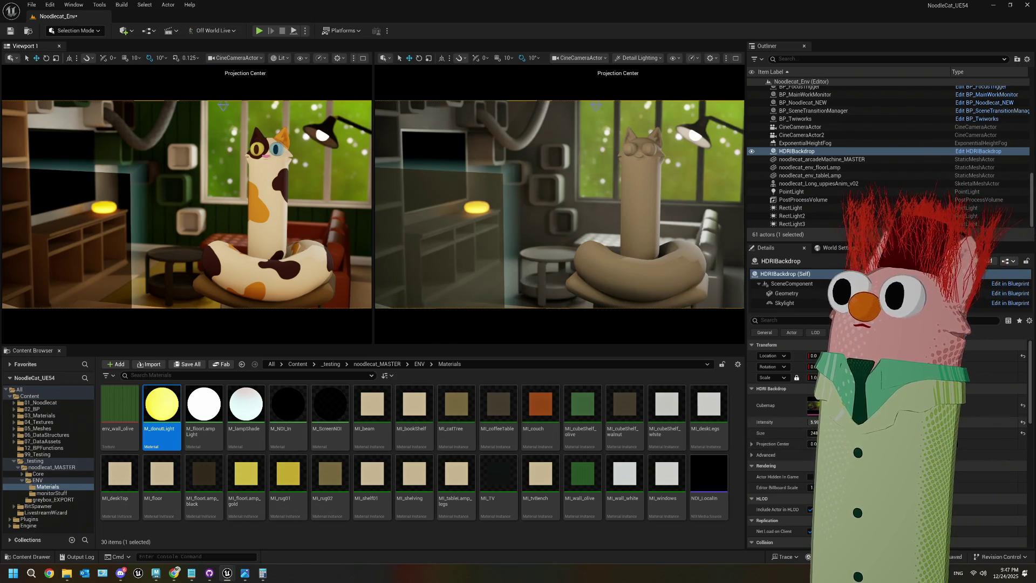
pyautogui.moveTo(814, 422); pyautogui.dragTo(825, 422)
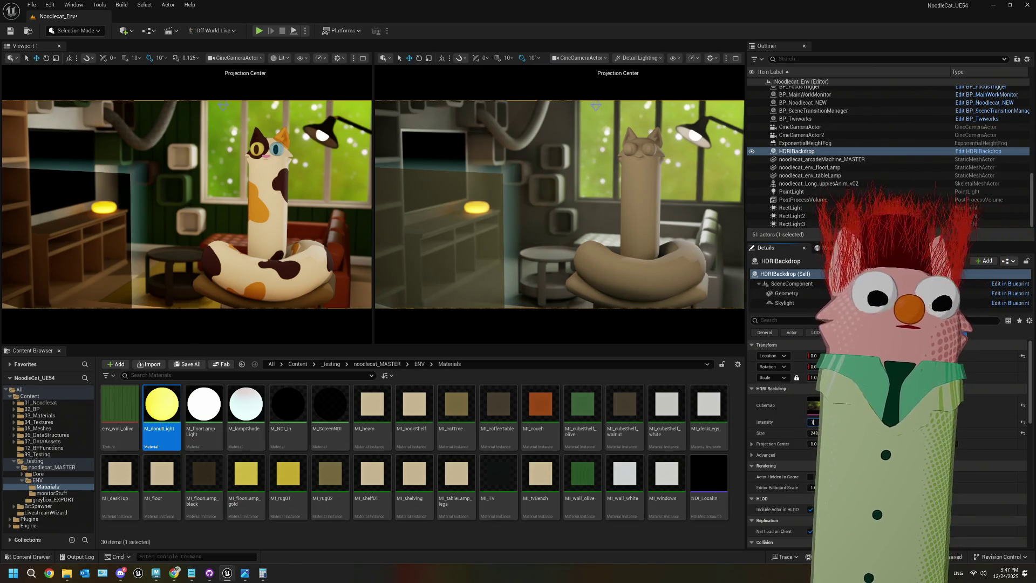
pyautogui.write('00')
pyautogui.press('Tab')
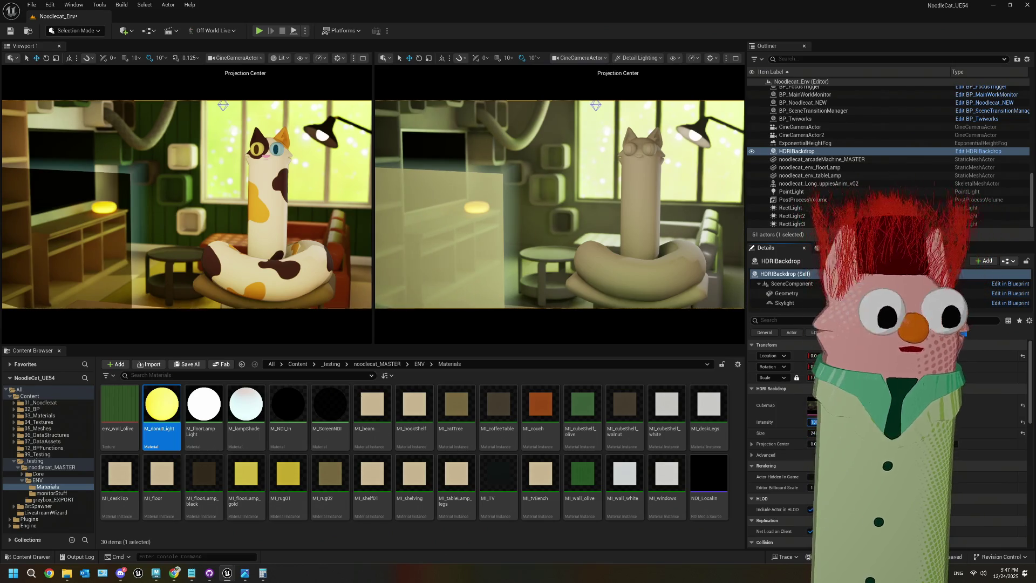
pyautogui.write('50')
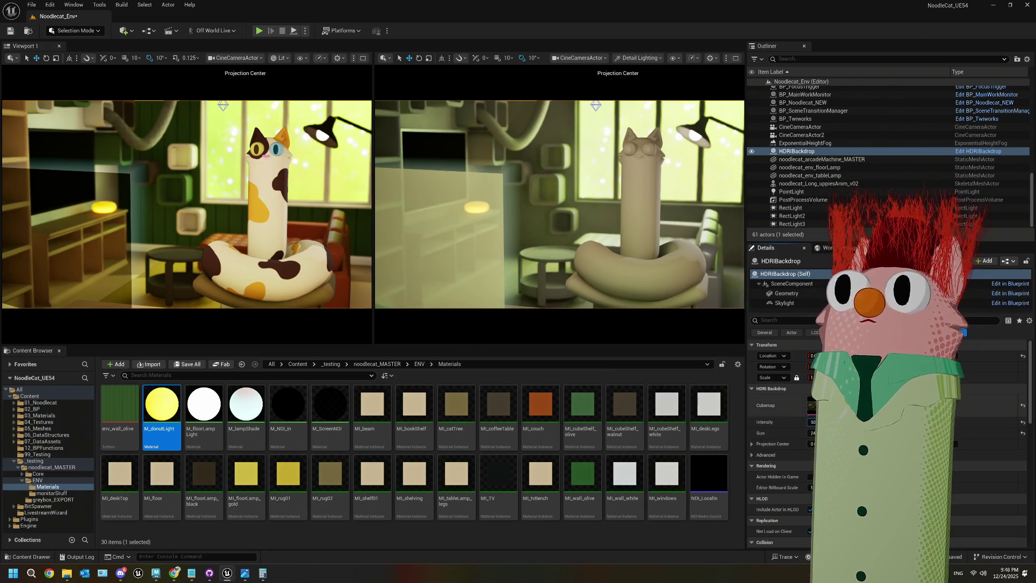
pyautogui.press('Tab')
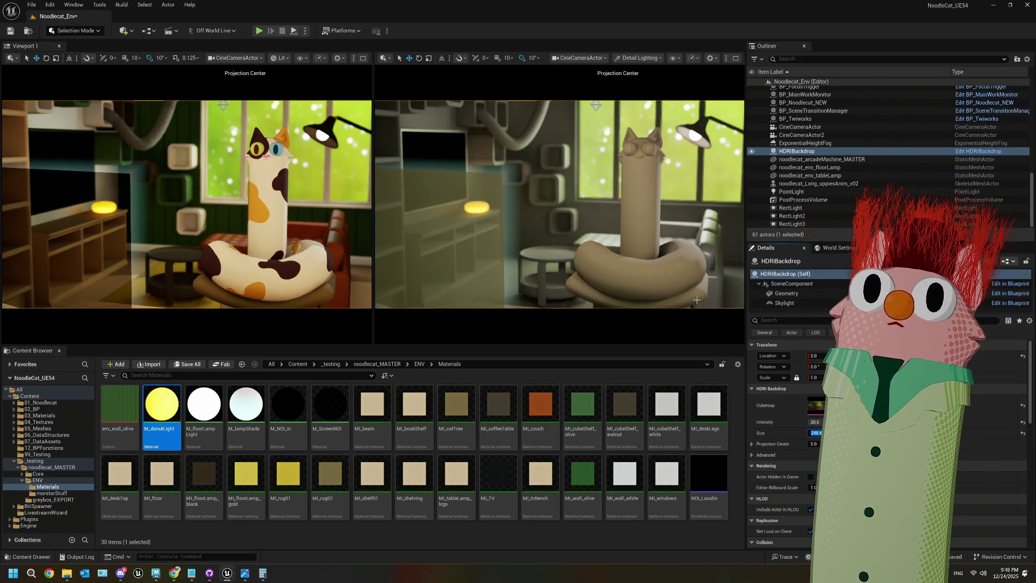
pyautogui.click(9, 34)
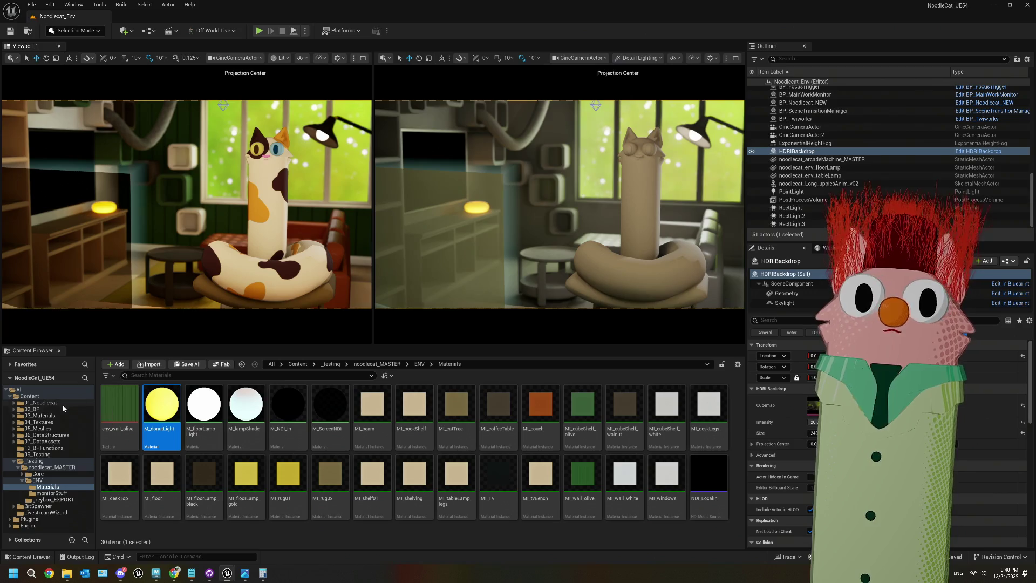
# - Increase the intensity of RectLight2 and RectLight3, then save the level
pyautogui.click(804, 216)
pyautogui.moveTo(815, 409); pyautogui.dragTo(844, 409)
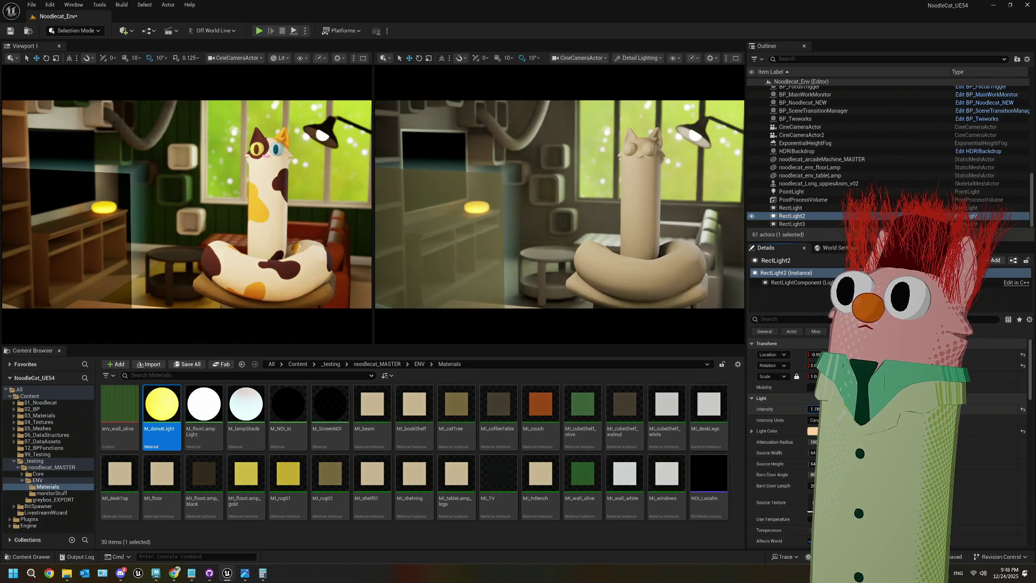
pyautogui.hotkey('ctrl', 'z')
pyautogui.moveTo(815, 409); pyautogui.dragTo(834, 409)
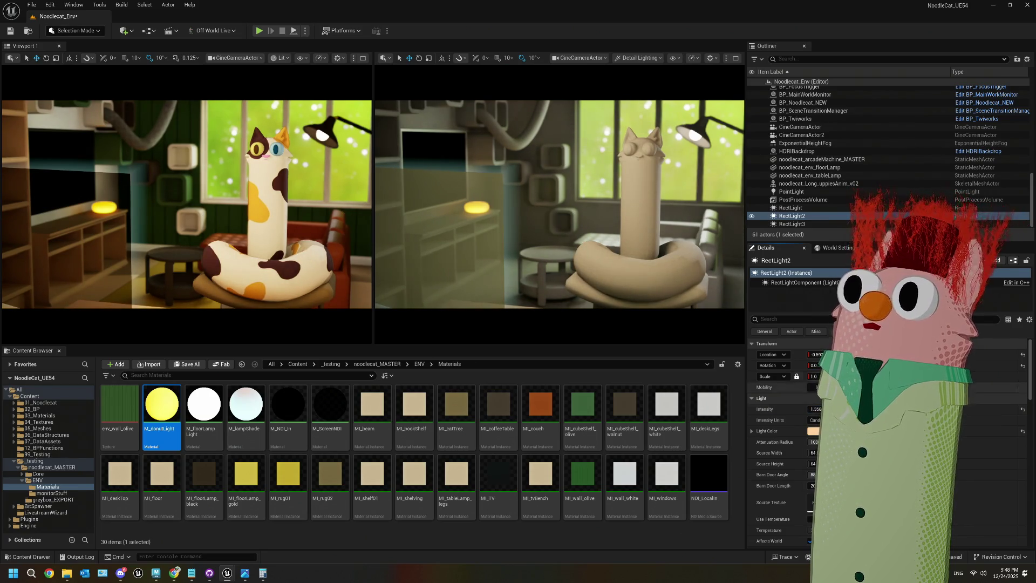
pyautogui.click(805, 225)
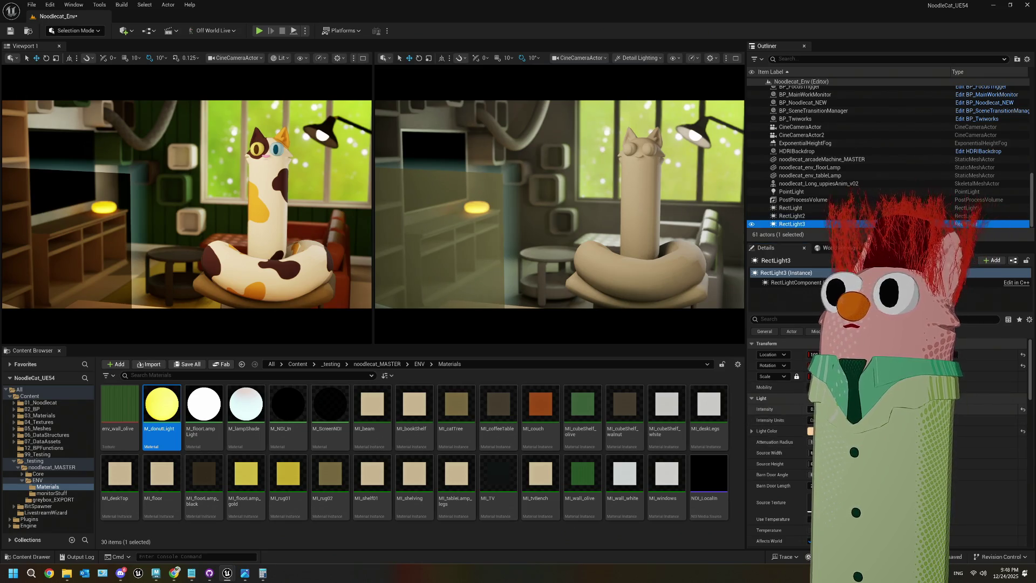
pyautogui.moveTo(815, 409); pyautogui.dragTo(823, 409)
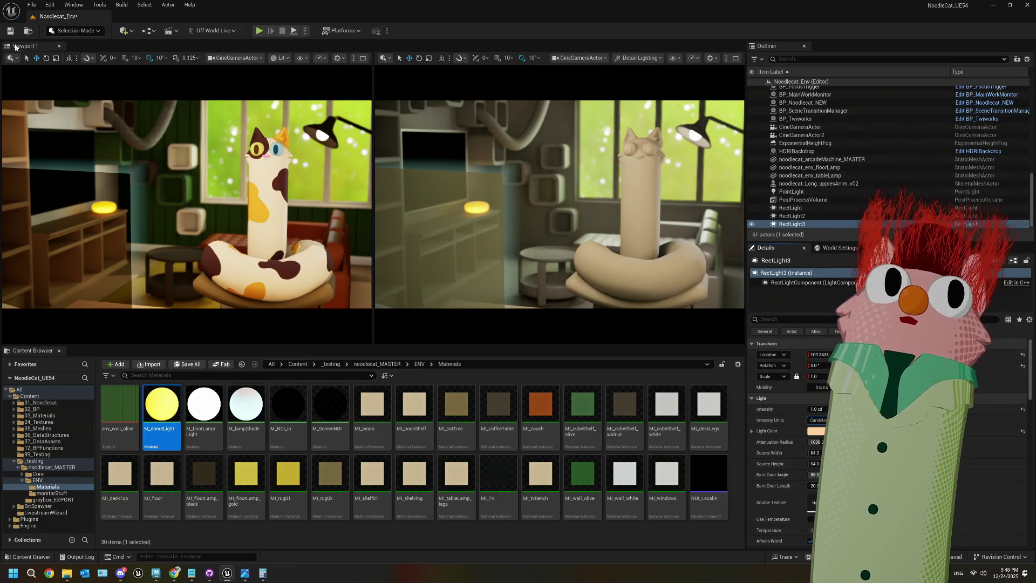
pyautogui.hotkey('ctrl', 's')
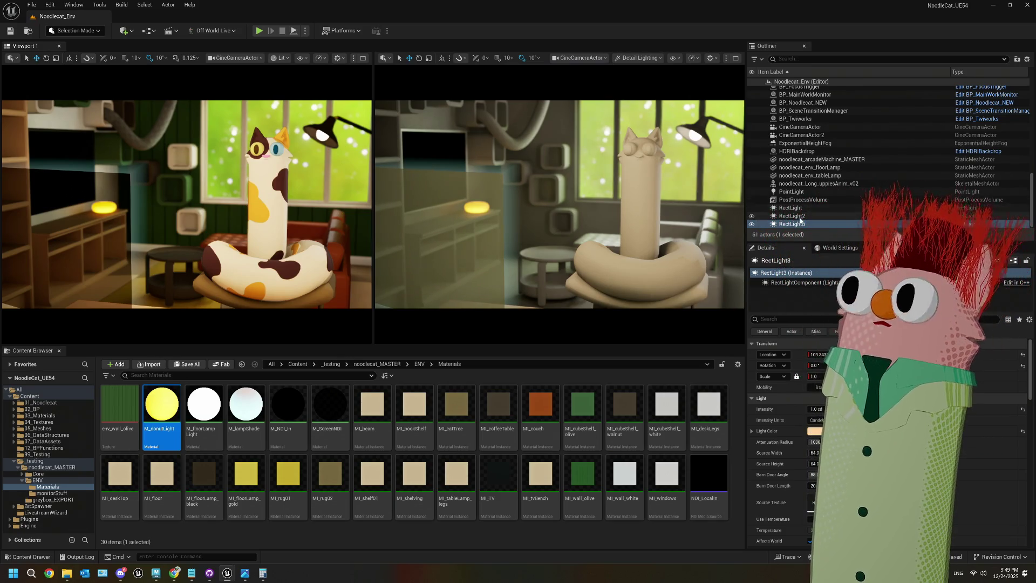
# - Raise the PointLight's intensity to about 1.4 and save again
pyautogui.click(792, 192)
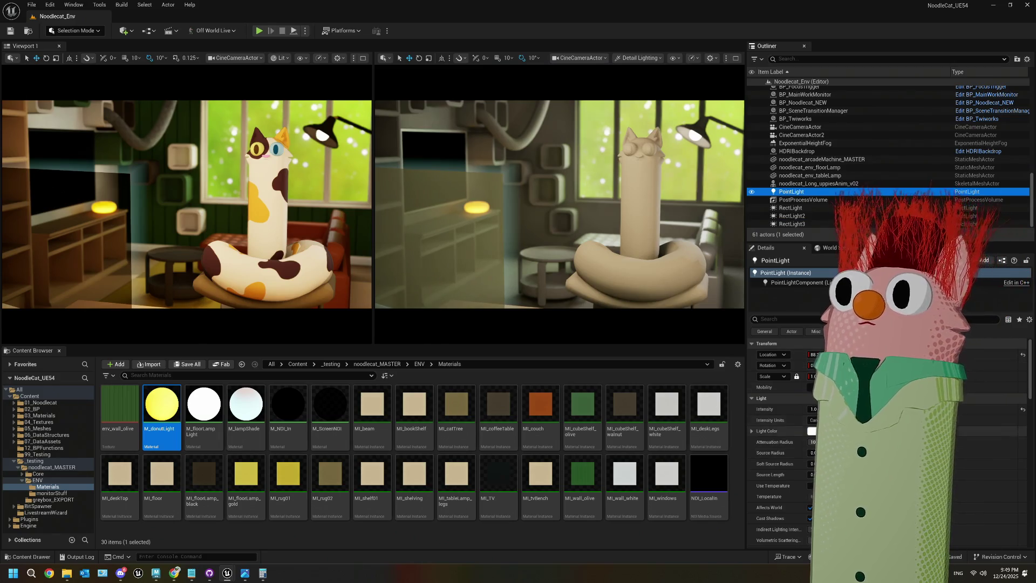
pyautogui.moveTo(816, 409); pyautogui.dragTo(840, 409)
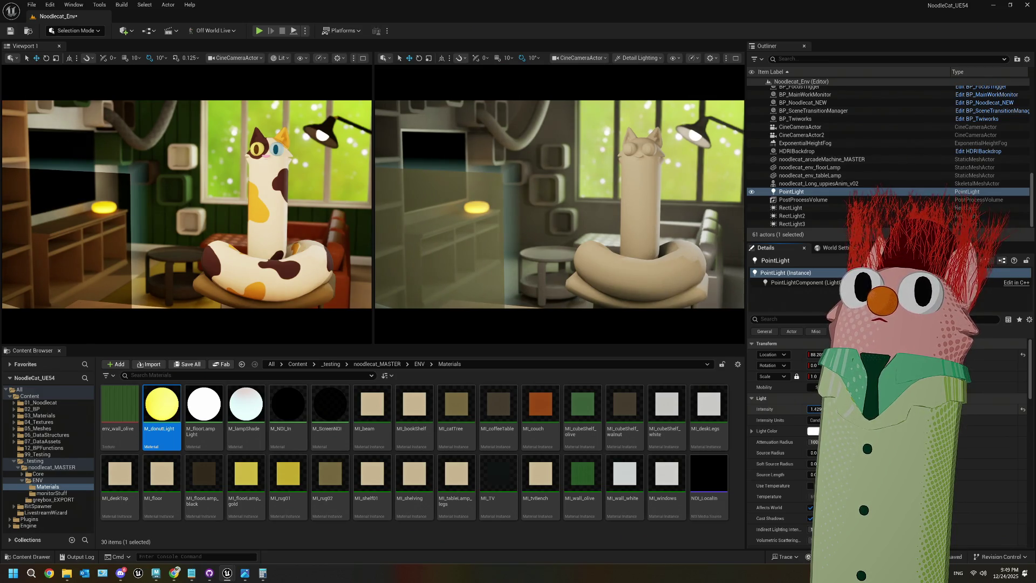
pyautogui.hotkey('ctrl', 's')
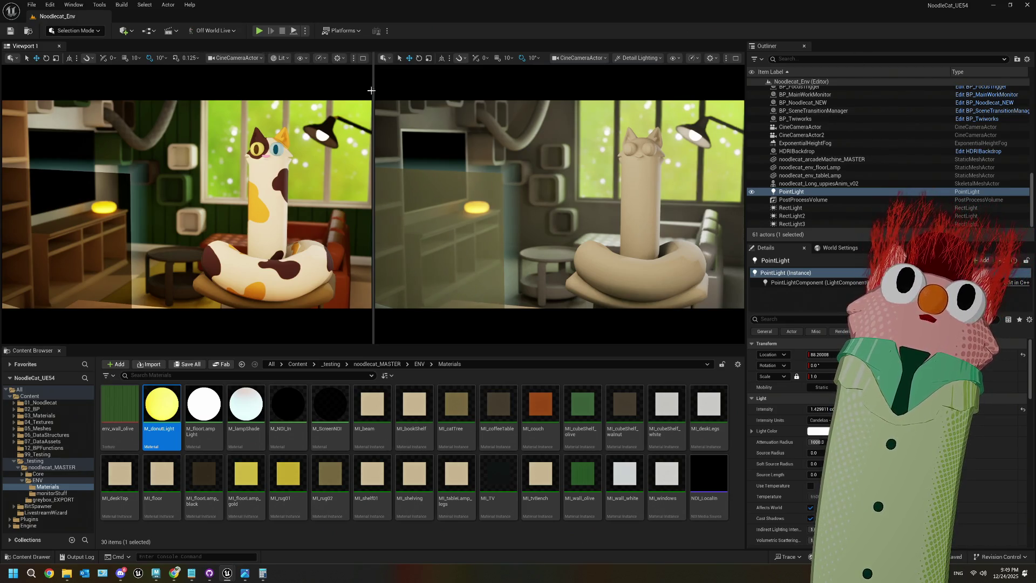
# - Maximize the cine camera viewport and switch its view mode from Detail Lighting to Lit
pyautogui.click(736, 58)
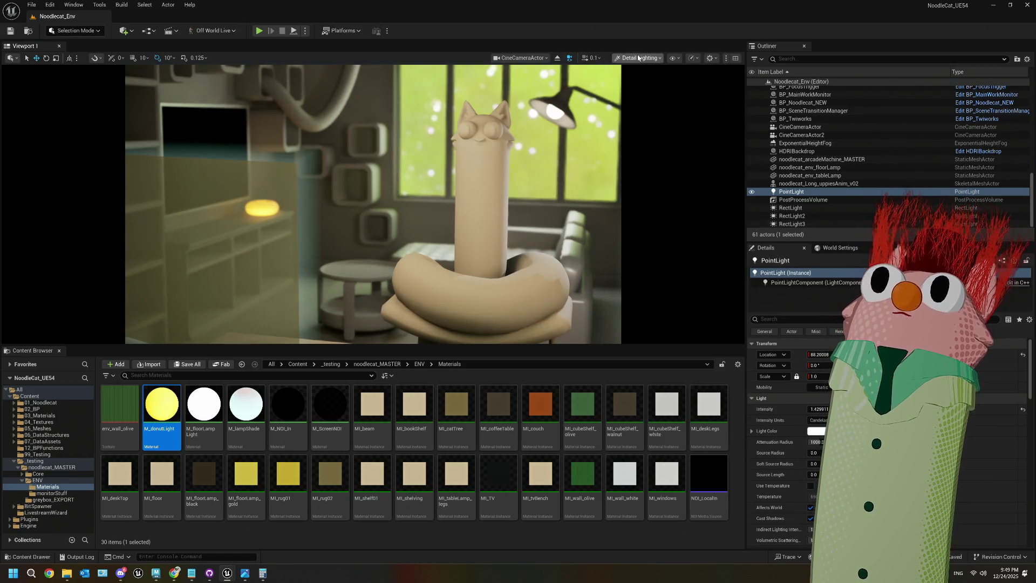
pyautogui.click(639, 58)
pyautogui.click(634, 88)
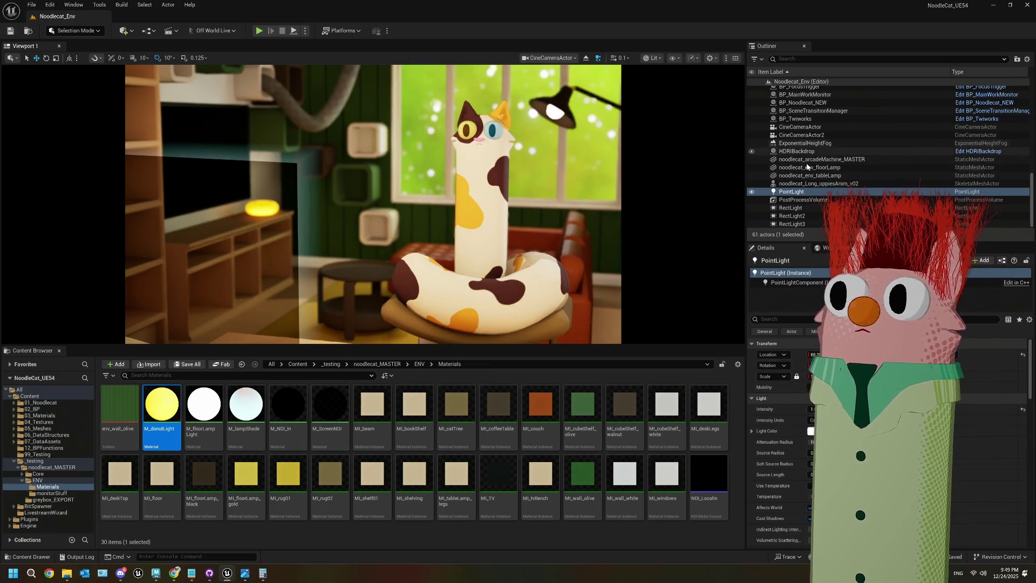
pyautogui.click(801, 135)
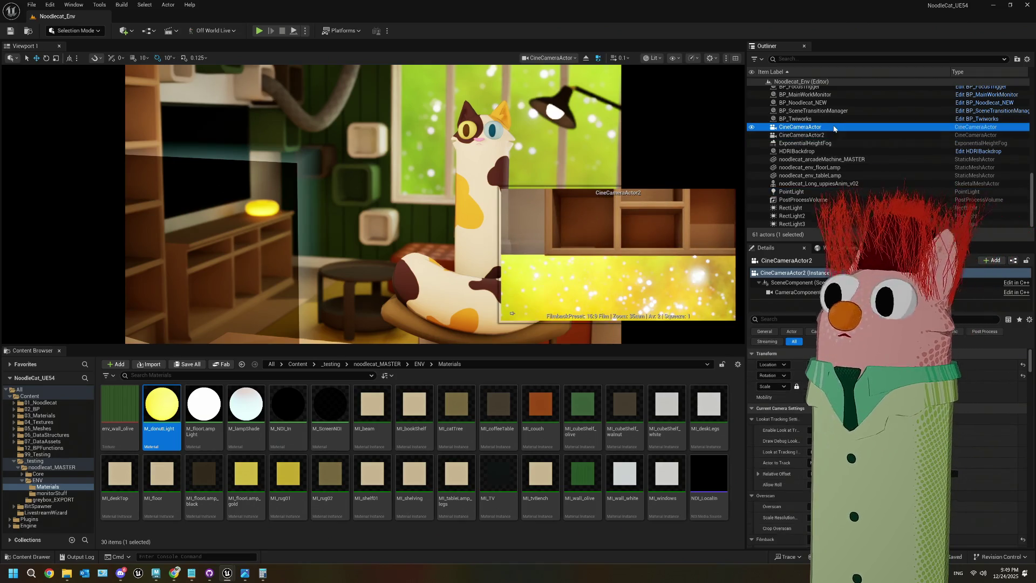
# - Set the CineCameraActor's Exposure Compensation to 7.4 and save the level
pyautogui.click(801, 127)
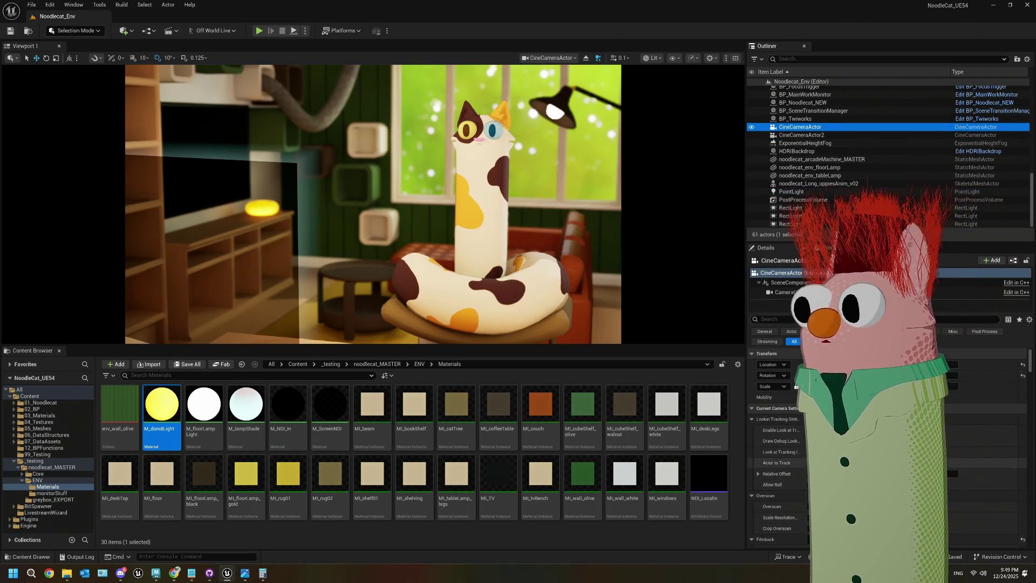
pyautogui.click(789, 320)
pyautogui.write('expo')
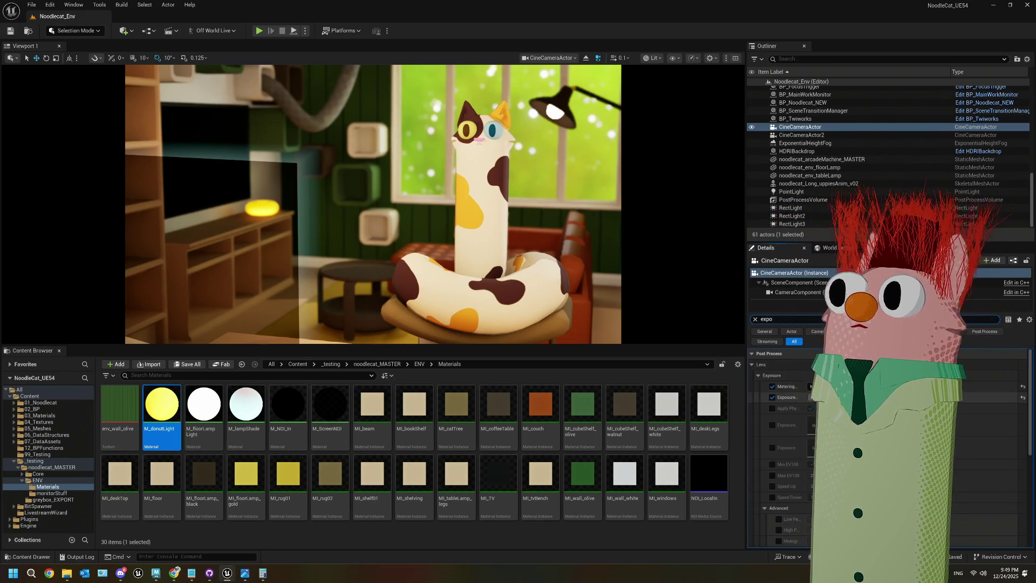
pyautogui.moveTo(817, 397); pyautogui.dragTo(796, 397)
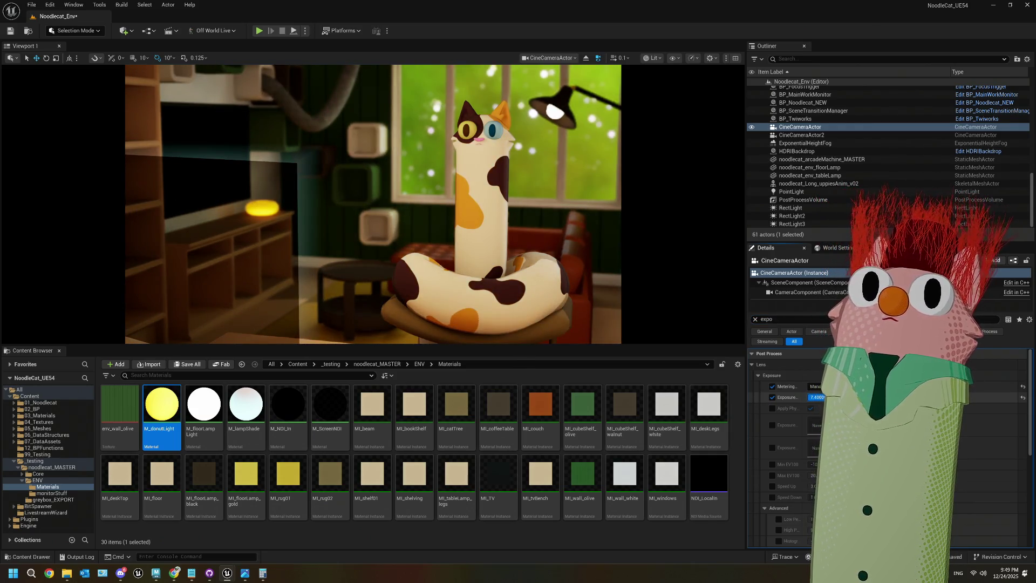
pyautogui.moveTo(816, 397); pyautogui.dragTo(822, 397)
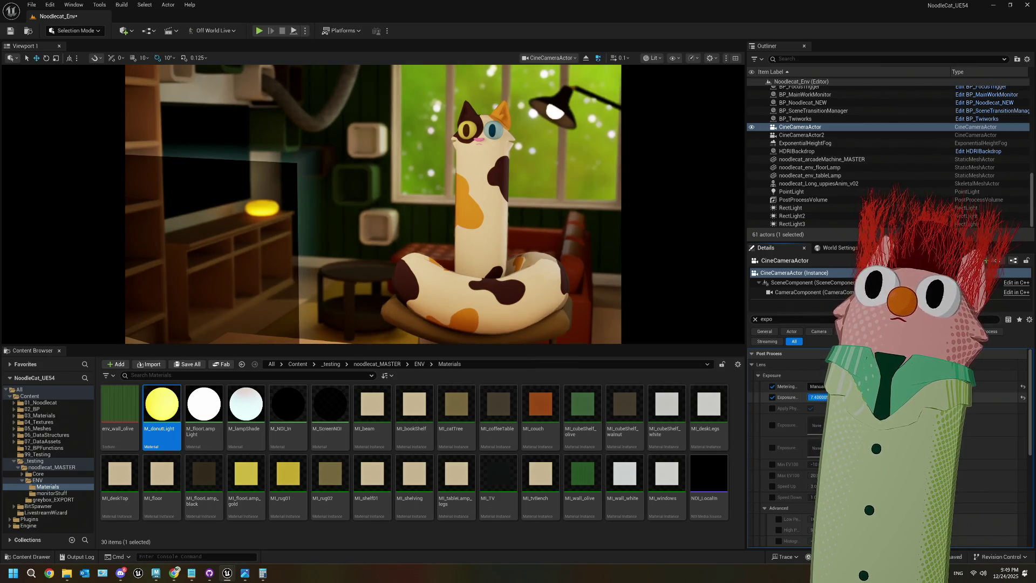
pyautogui.click(10, 31)
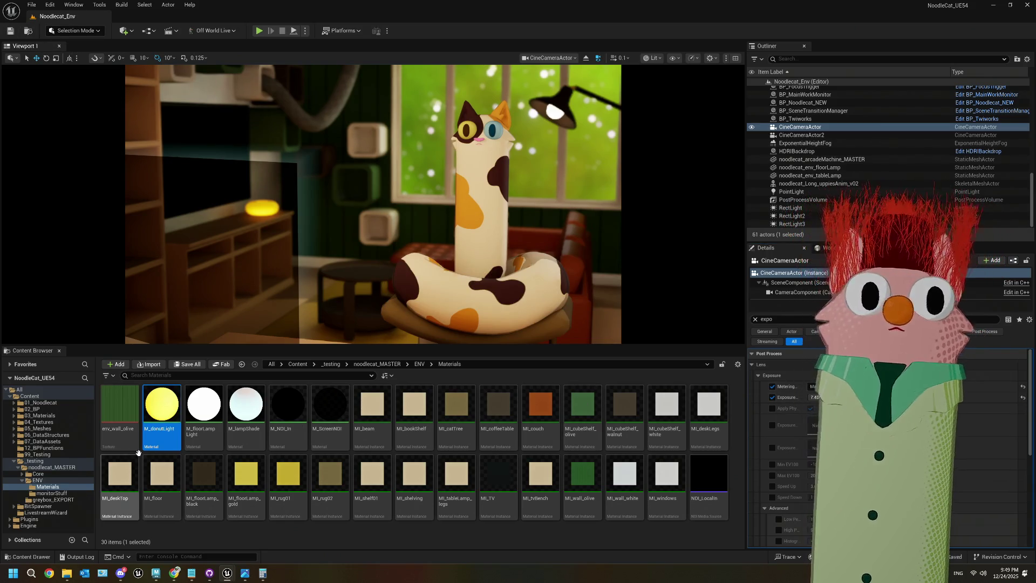
# - Open the BP_CamPawn blueprint from the Core folder in a maximized editor
pyautogui.click(419, 365)
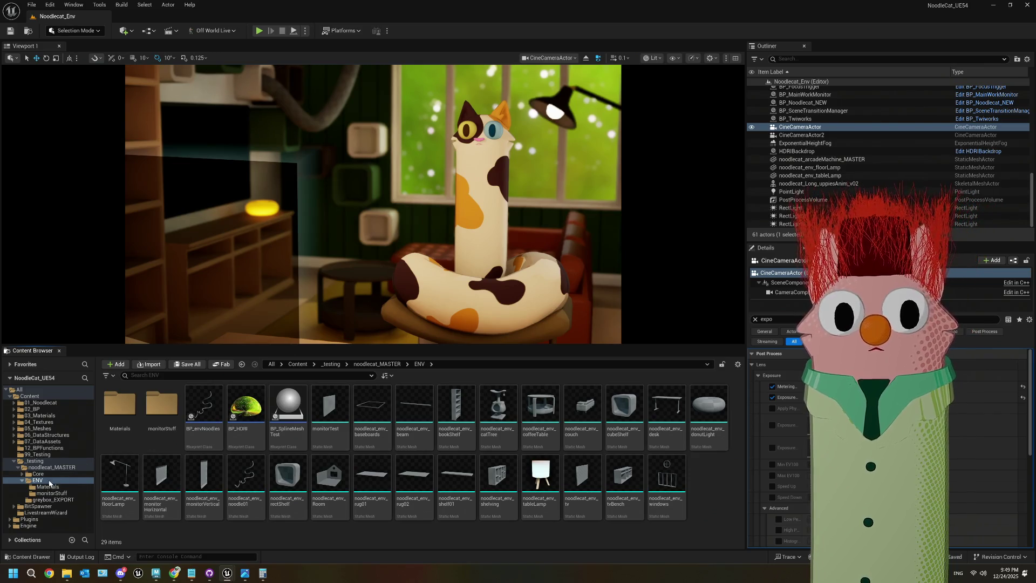
pyautogui.click(38, 474)
pyautogui.doubleClick(152, 443)
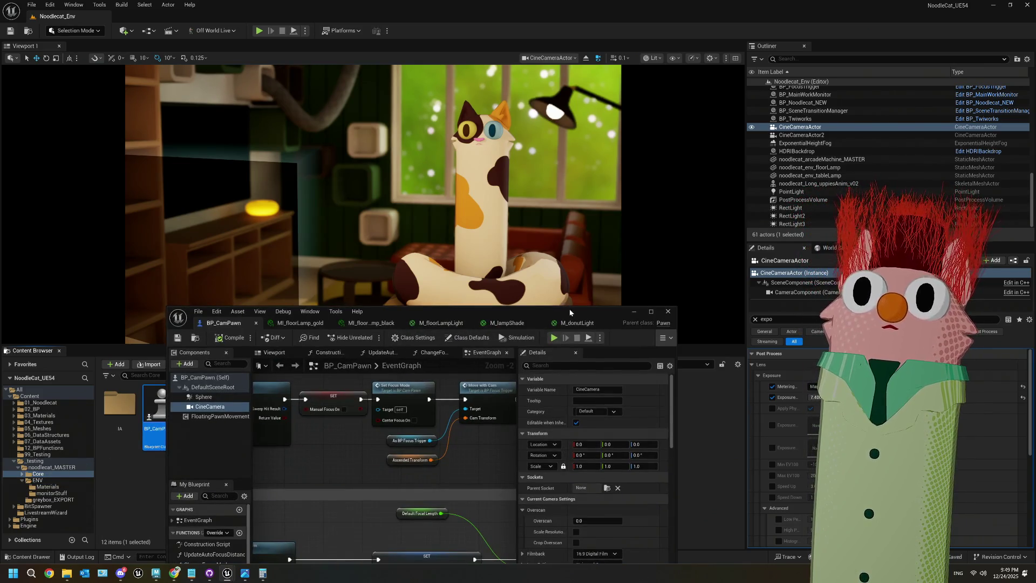
pyautogui.moveTo(569, 309); pyautogui.dragTo(573, 257)
pyautogui.doubleClick(573, 264)
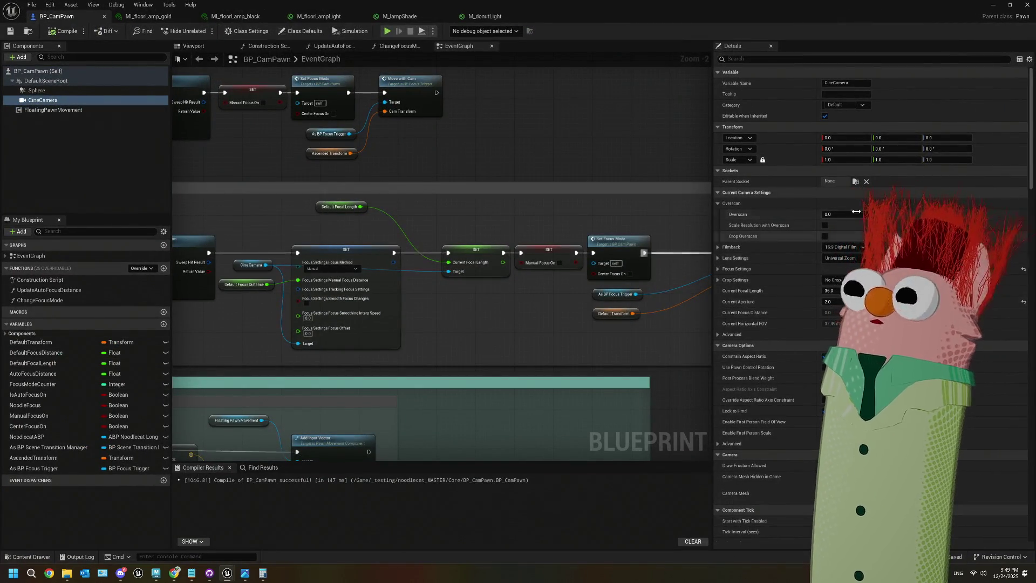
# - Check the CineCamera's exposure settings, save the blueprint, and minimize its editor
pyautogui.scroll(-5, 755, 367)
pyautogui.scroll(-10, 756, 372)
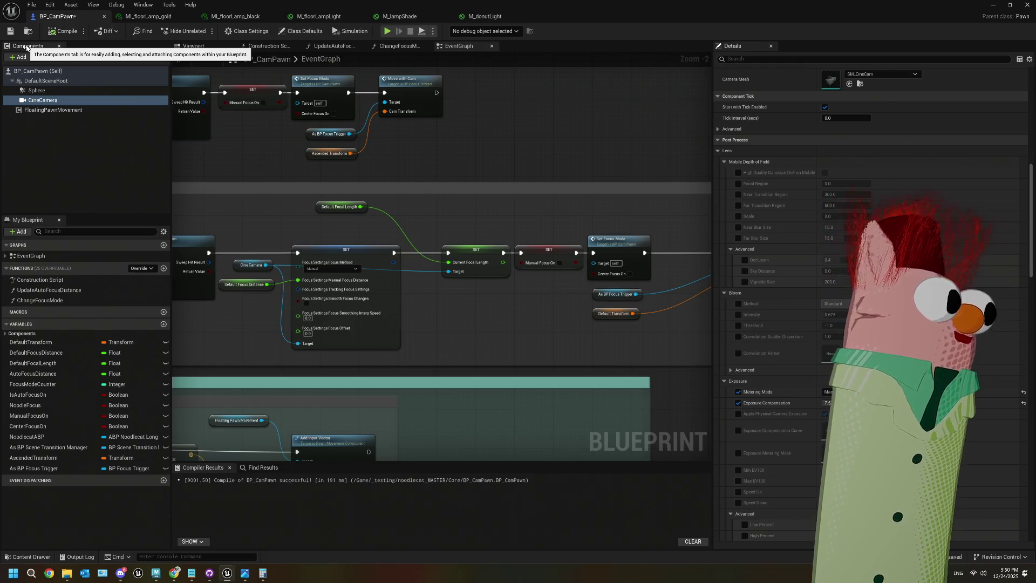
pyautogui.click(16, 32)
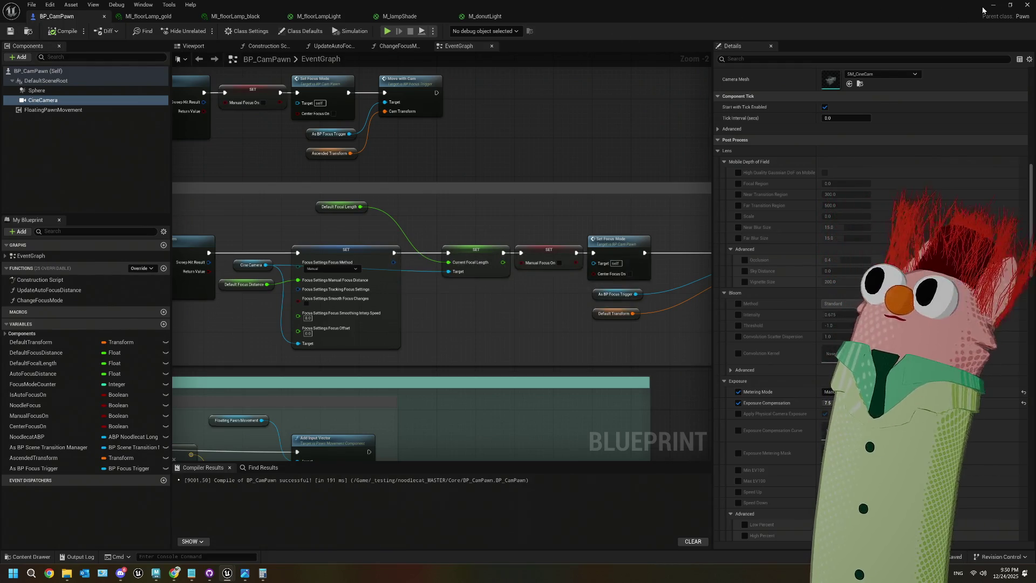
pyautogui.click(993, 5)
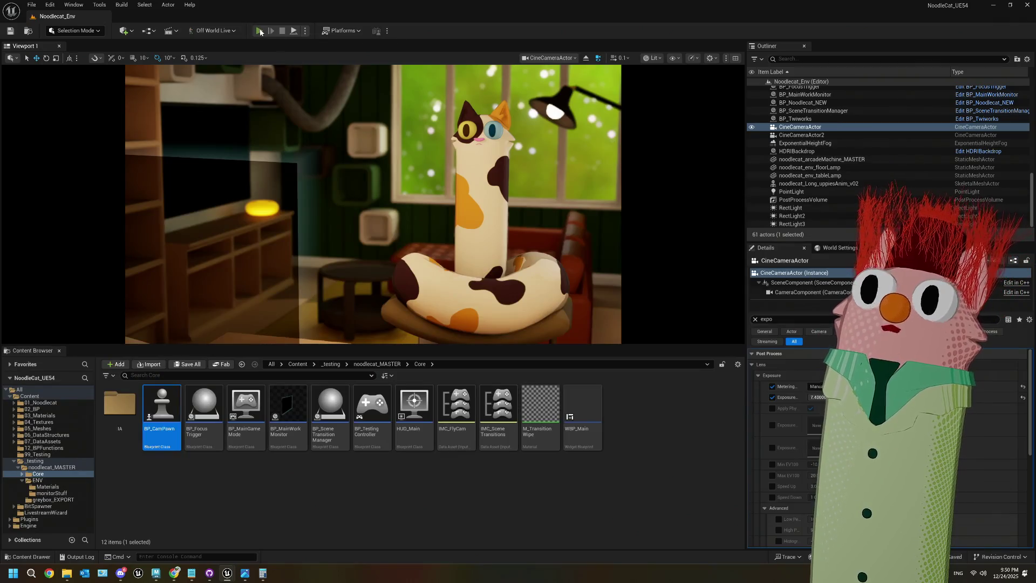
pyautogui.click(260, 31)
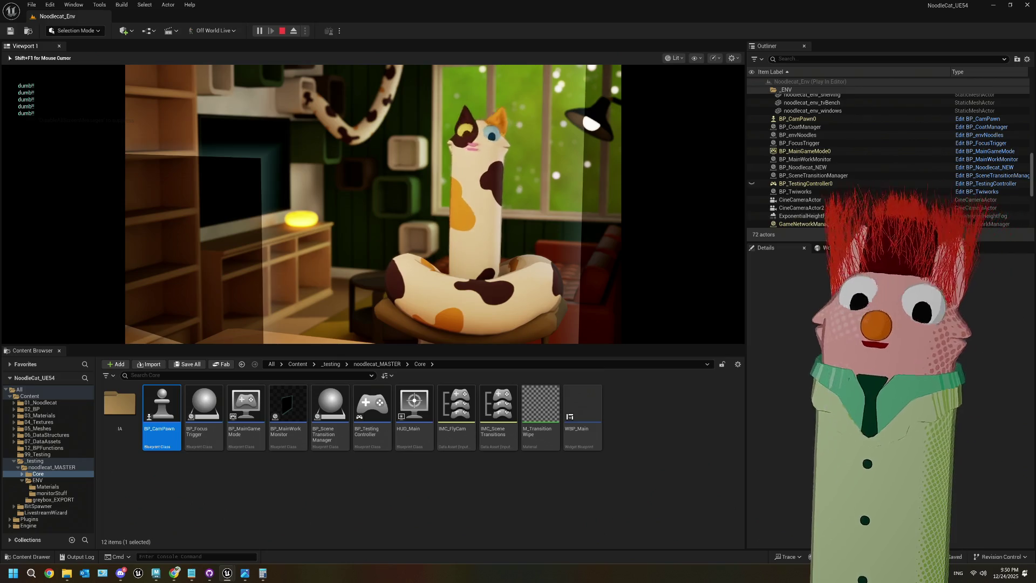
pyautogui.press('F11')
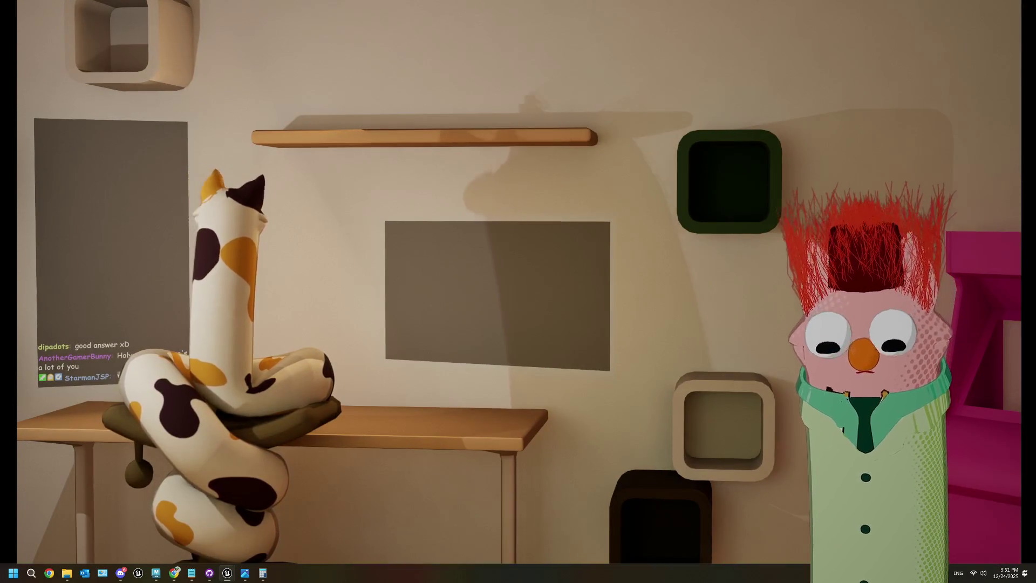
pyautogui.press('F11')
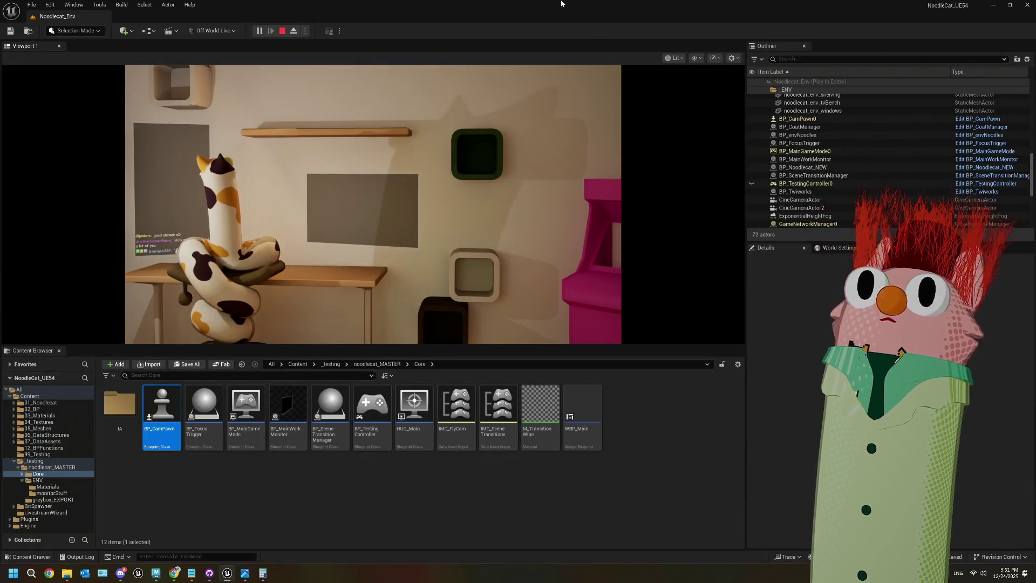
pyautogui.press('Escape')
pyautogui.click(624, 506)
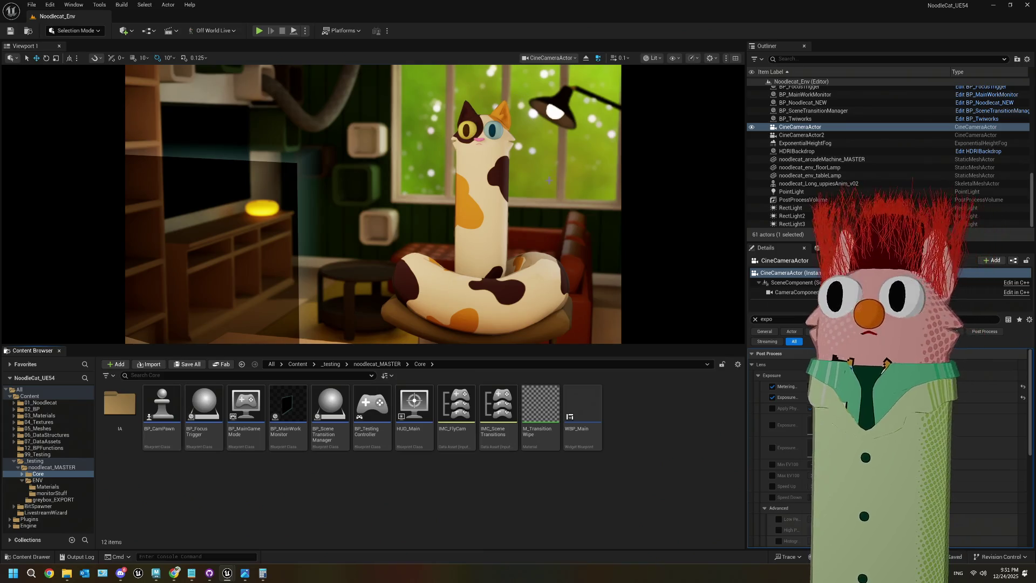
# - Select the PointLight and split the viewport into the cine camera and a perspective view of the room
pyautogui.click(551, 57)
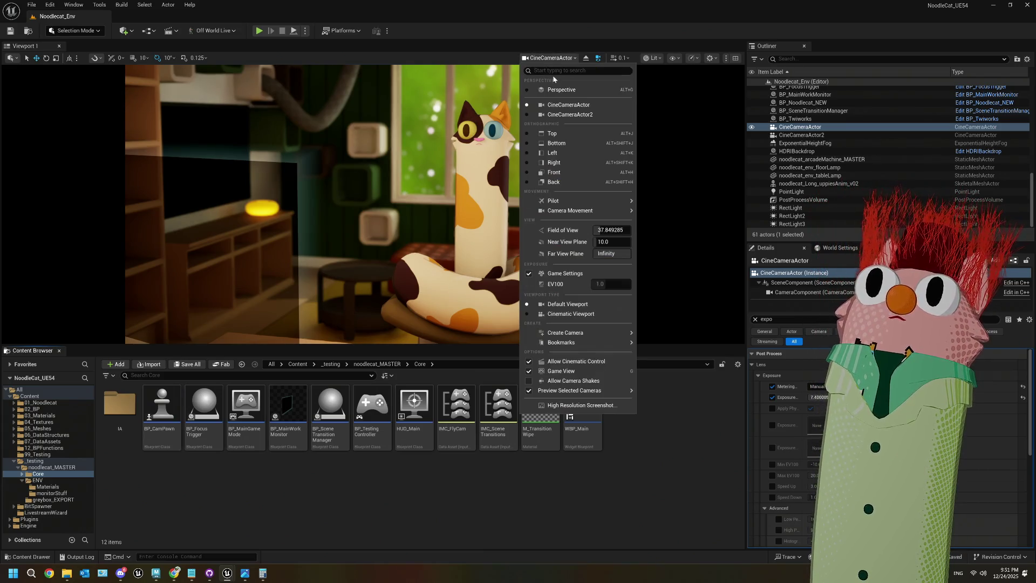
pyautogui.click(556, 90)
pyautogui.moveTo(432, 251); pyautogui.dragTo(476, 186)
pyautogui.click(272, 155)
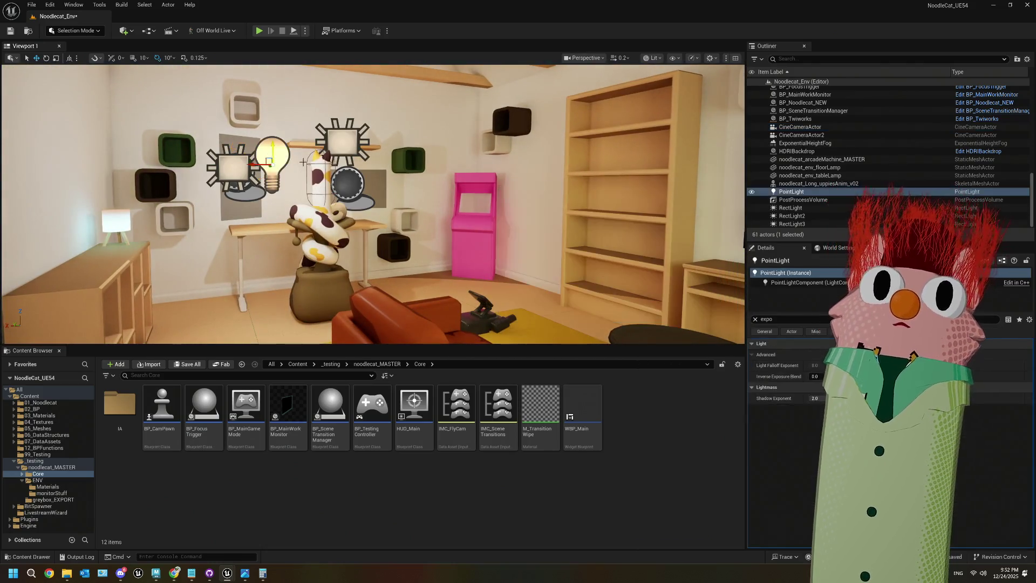
pyautogui.moveTo(272, 156); pyautogui.dragTo(338, 160)
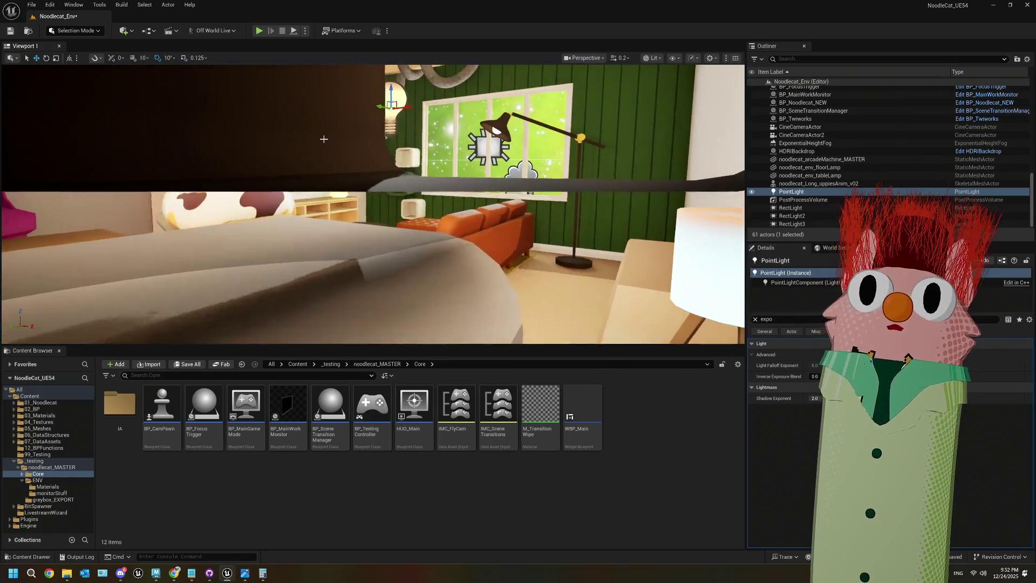
pyautogui.click(735, 57)
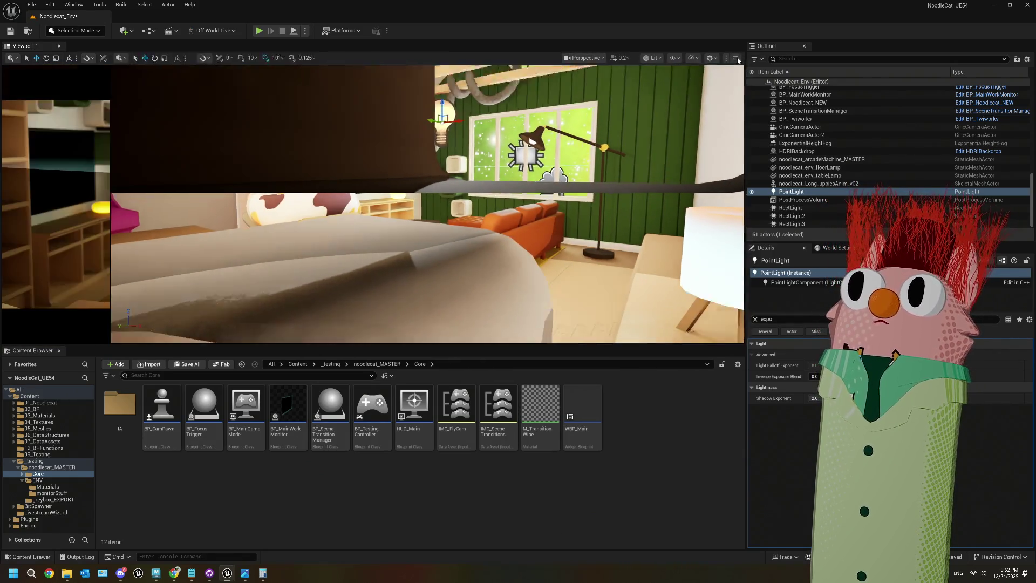
pyautogui.moveTo(564, 174)
pyautogui.mouseDown()
pyautogui.moveTo(587, 191)
pyautogui.moveTo(573, 200)
pyautogui.moveTo(597, 230)
pyautogui.moveTo(518, 240)
pyautogui.moveTo(496, 225)
pyautogui.mouseUp()
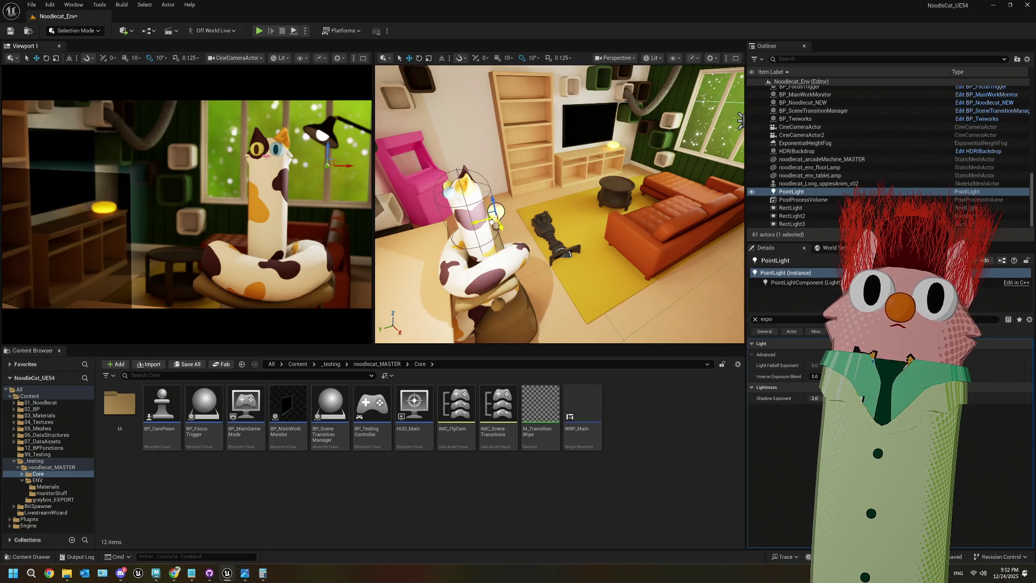
# - Clear the Details filter and try PointLight intensities of 0.1 and 0.2 cd
pyautogui.click(756, 320)
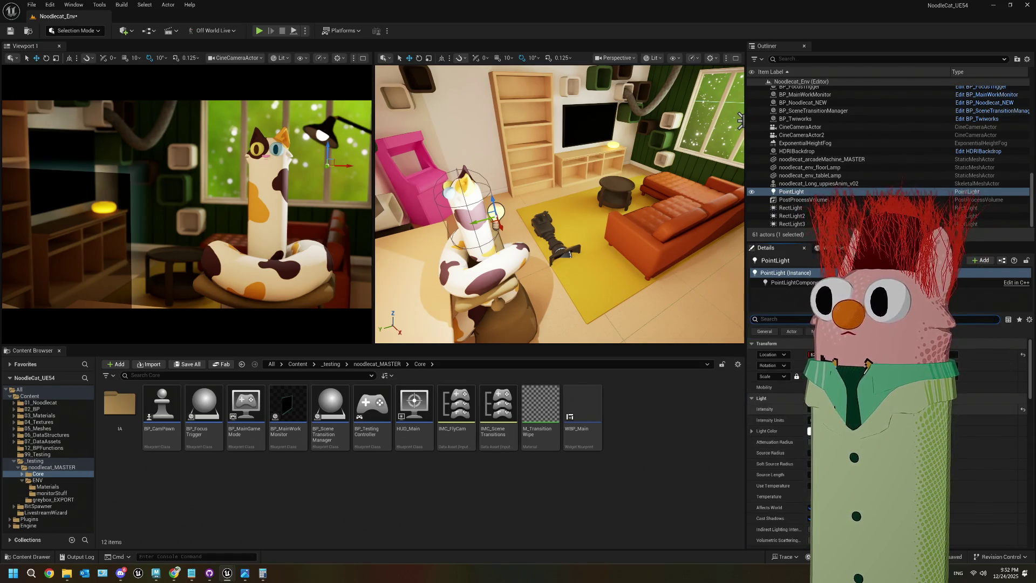
pyautogui.moveTo(813, 409); pyautogui.dragTo(799, 409)
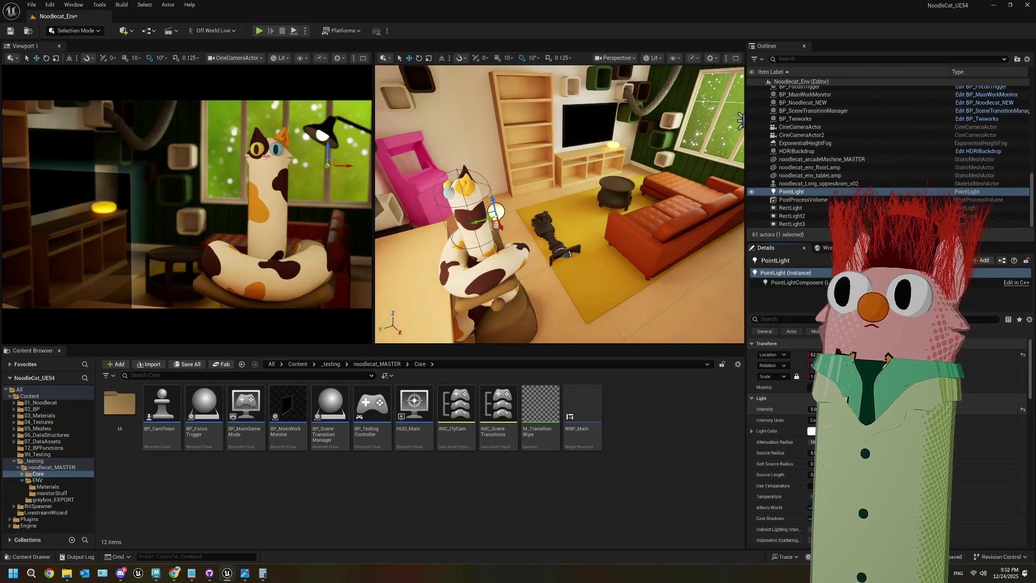
pyautogui.write('0.1')
pyautogui.press('Return')
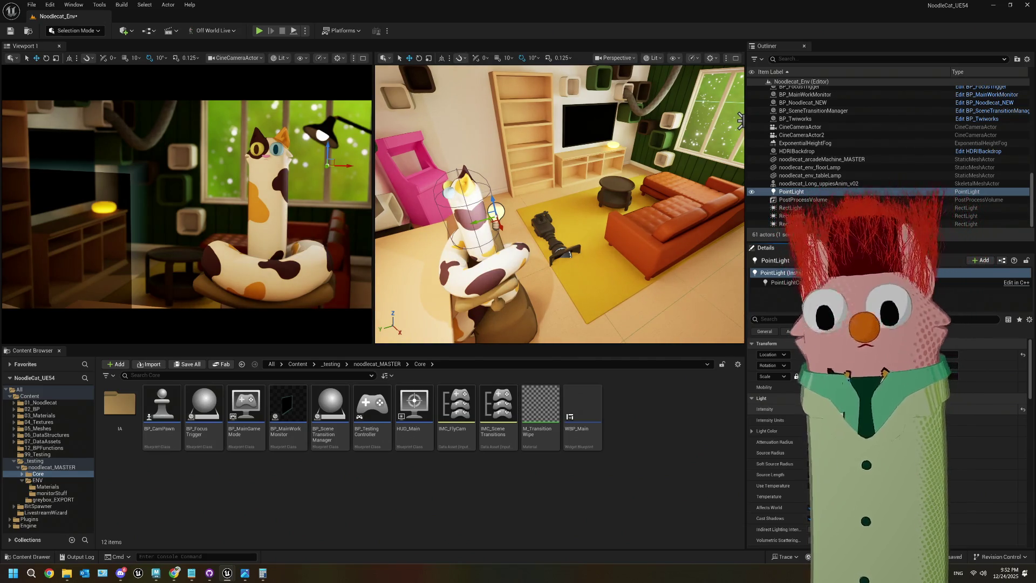
pyautogui.moveTo(702, 216)
pyautogui.mouseDown()
pyautogui.moveTo(540, 216)
pyautogui.moveTo(540, 168)
pyautogui.moveTo(547, 205)
pyautogui.mouseUp()
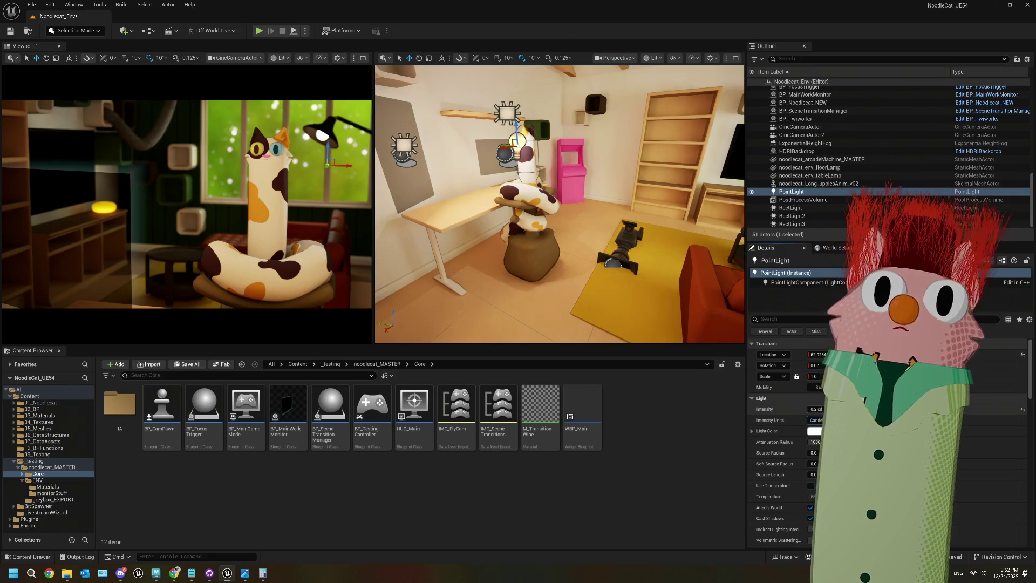
pyautogui.press('Return')
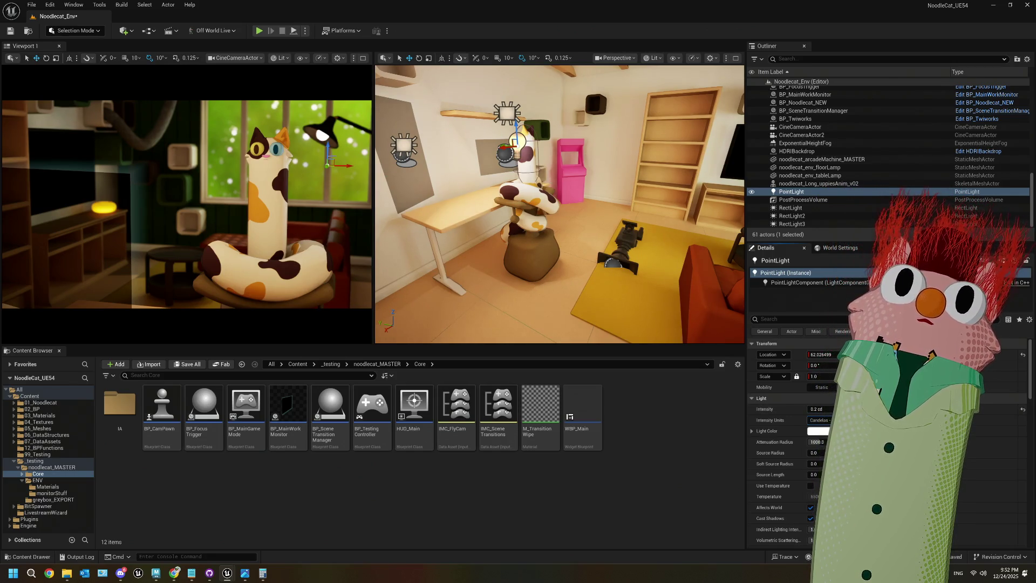
# - Reframe the view on the cat and settle the PointLight intensity at 0.3 cd
pyautogui.moveTo(539, 216)
pyautogui.mouseDown()
pyautogui.moveTo(497, 221)
pyautogui.moveTo(561, 242)
pyautogui.mouseUp()
pyautogui.moveTo(627, 204)
pyautogui.mouseDown()
pyautogui.moveTo(511, 160)
pyautogui.moveTo(575, 197)
pyautogui.mouseUp()
pyautogui.moveTo(812, 409)
pyautogui.mouseDown()
pyautogui.moveTo(829, 409)
pyautogui.moveTo(810, 409)
pyautogui.mouseUp()
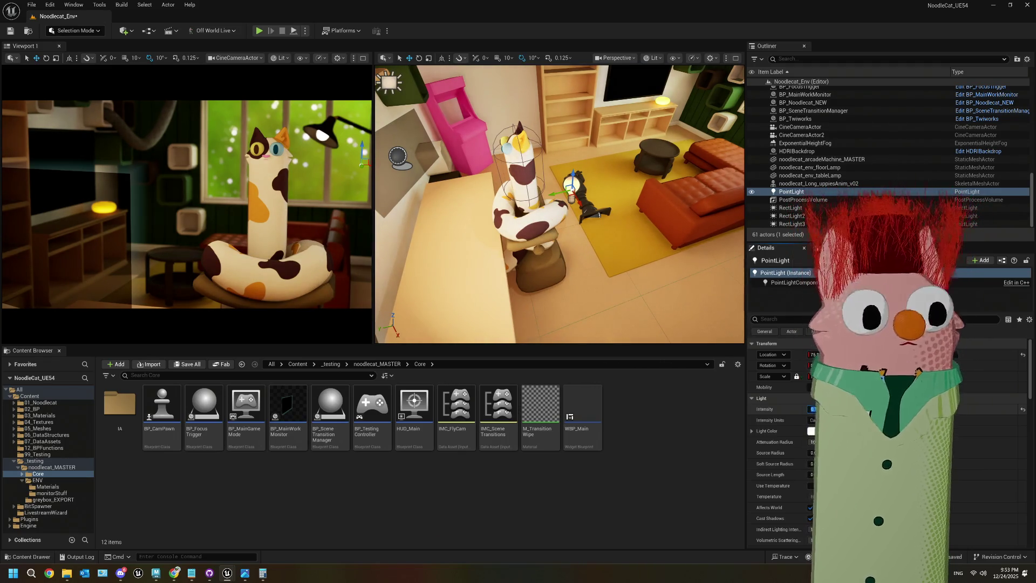
pyautogui.click(816, 409)
pyautogui.write('0.3 cd')
pyautogui.press('Return')
# - Select the HDRIBackdrop in the Outliner
pyautogui.scroll(5, 560, 204)
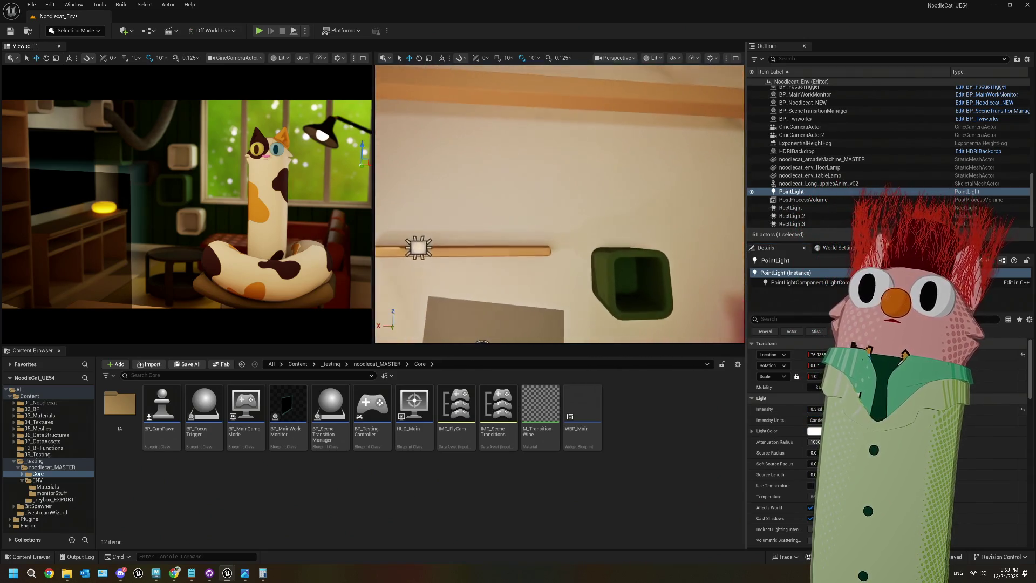
pyautogui.scroll(-5, 560, 204)
pyautogui.scroll(5, 560, 204)
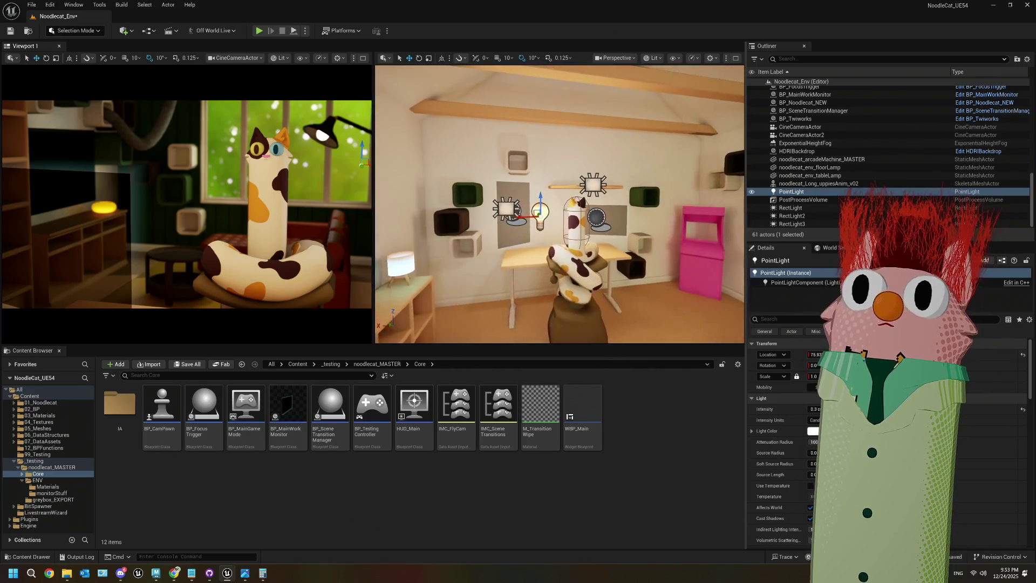
pyautogui.scroll(-5, 560, 204)
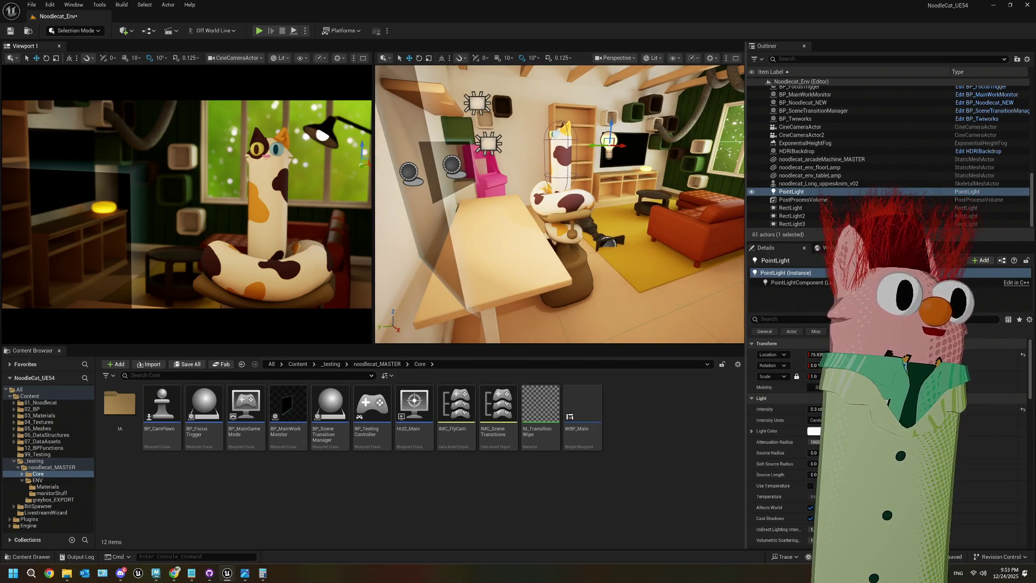
pyautogui.scroll(5, 560, 204)
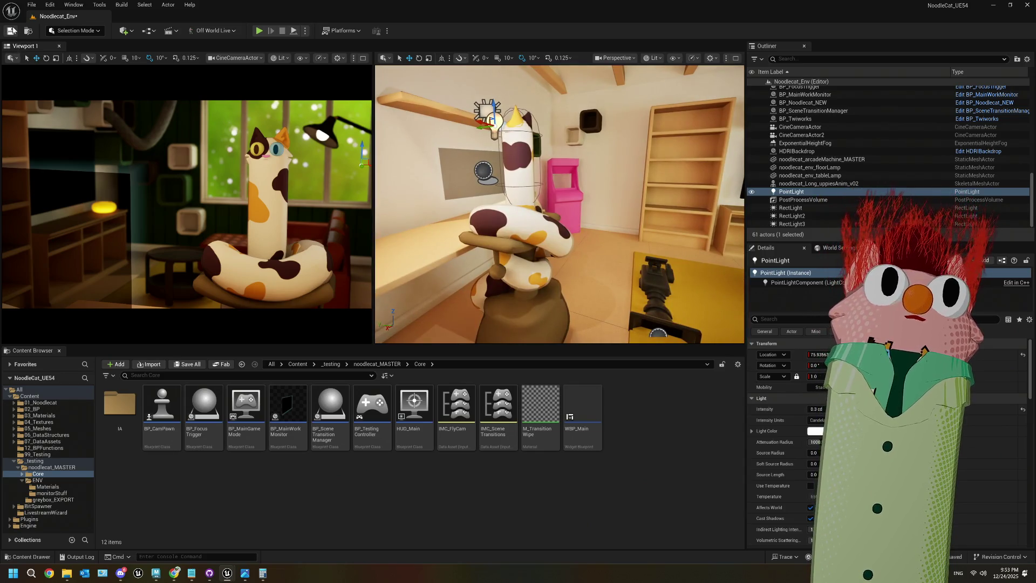
pyautogui.click(219, 124)
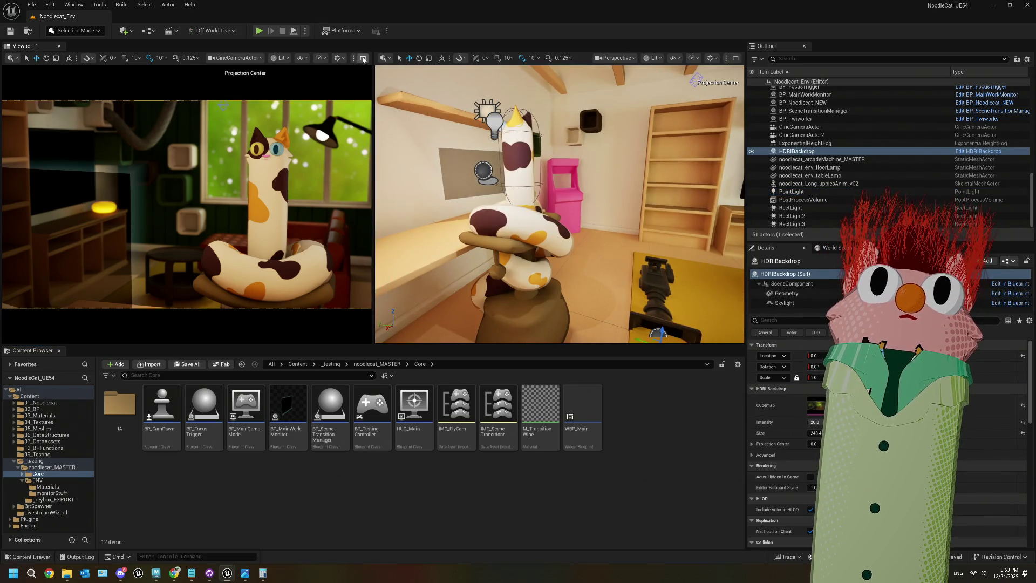
# - Maximize the cine camera view, deselect the HDRIBackdrop, and start another play test of the level
pyautogui.click(364, 58)
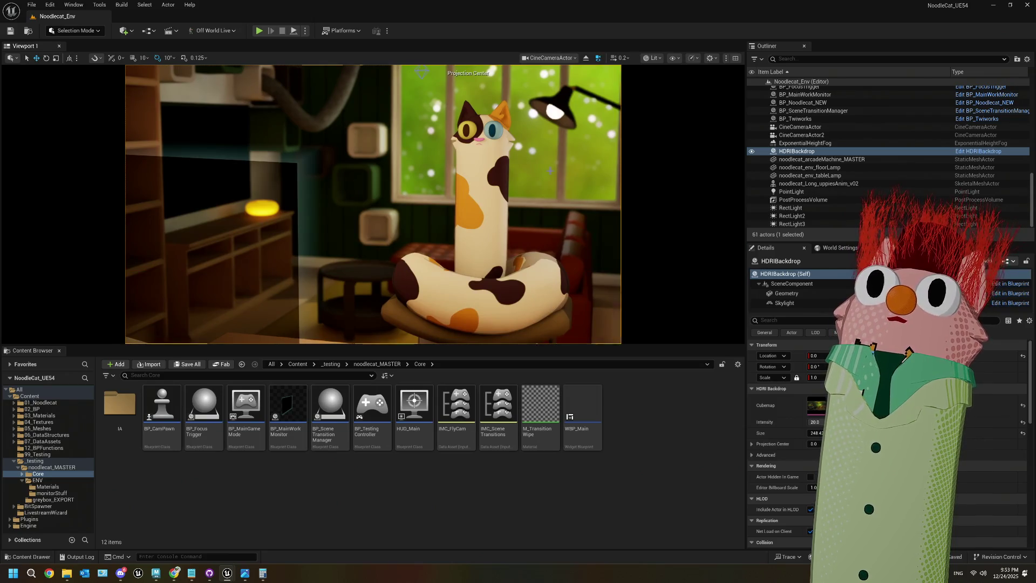
pyautogui.press('Escape')
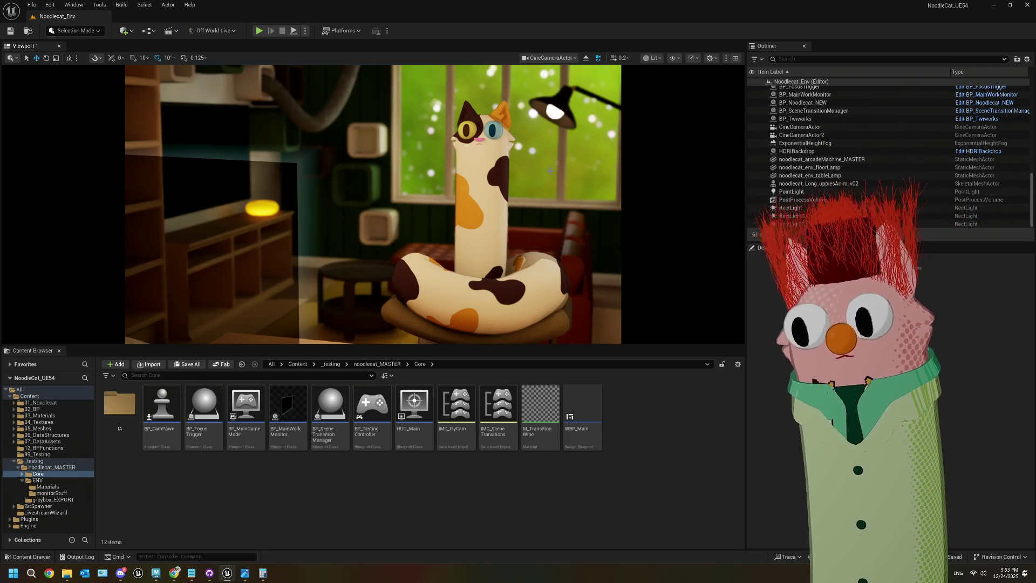
pyautogui.click(662, 436)
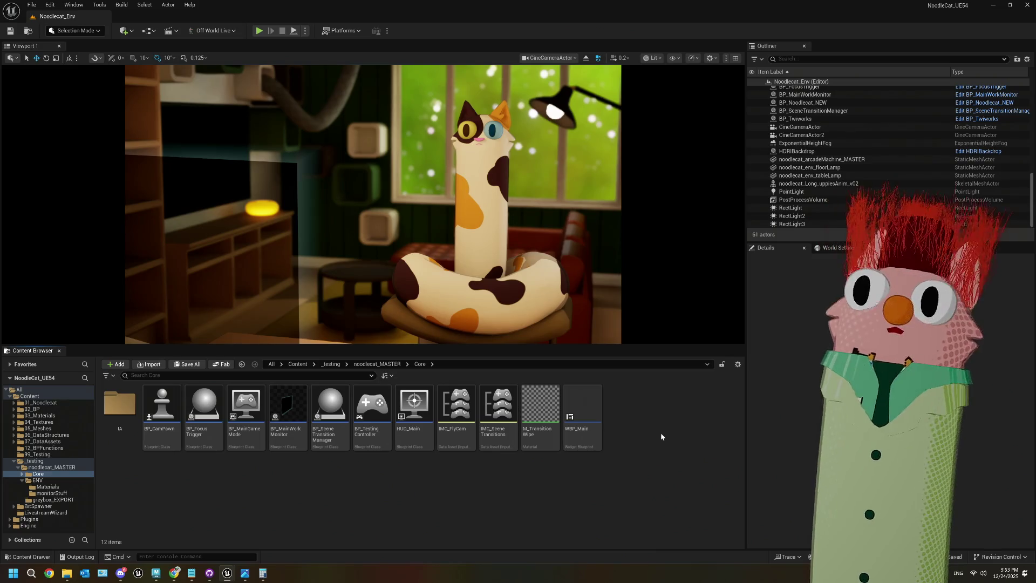
pyautogui.click(258, 30)
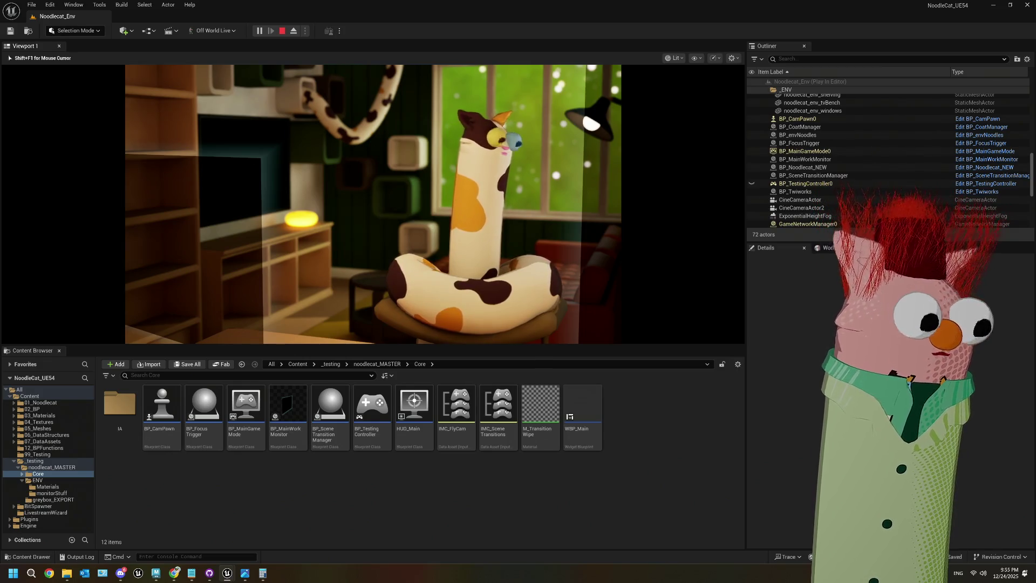
pyautogui.press('Escape')
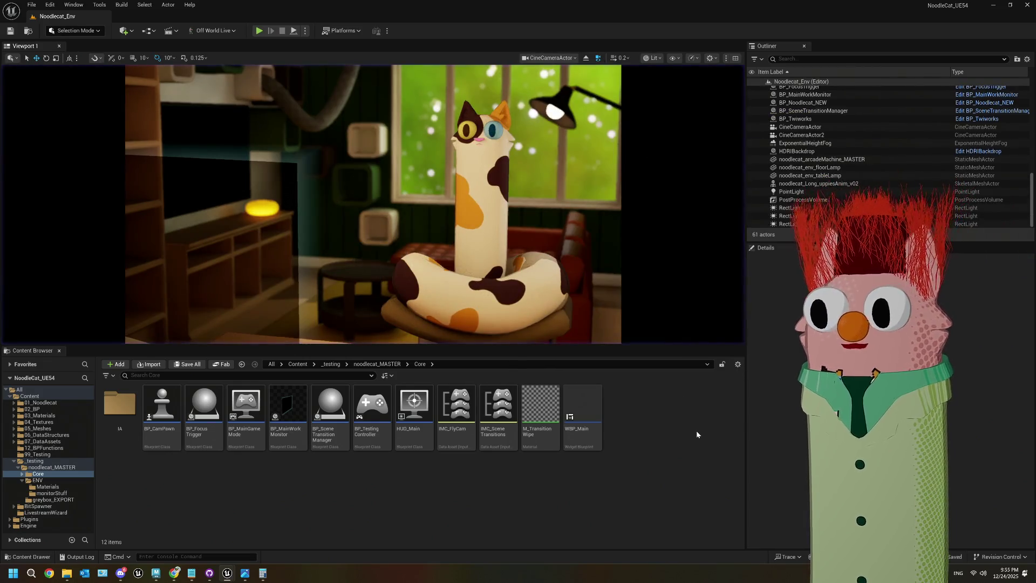